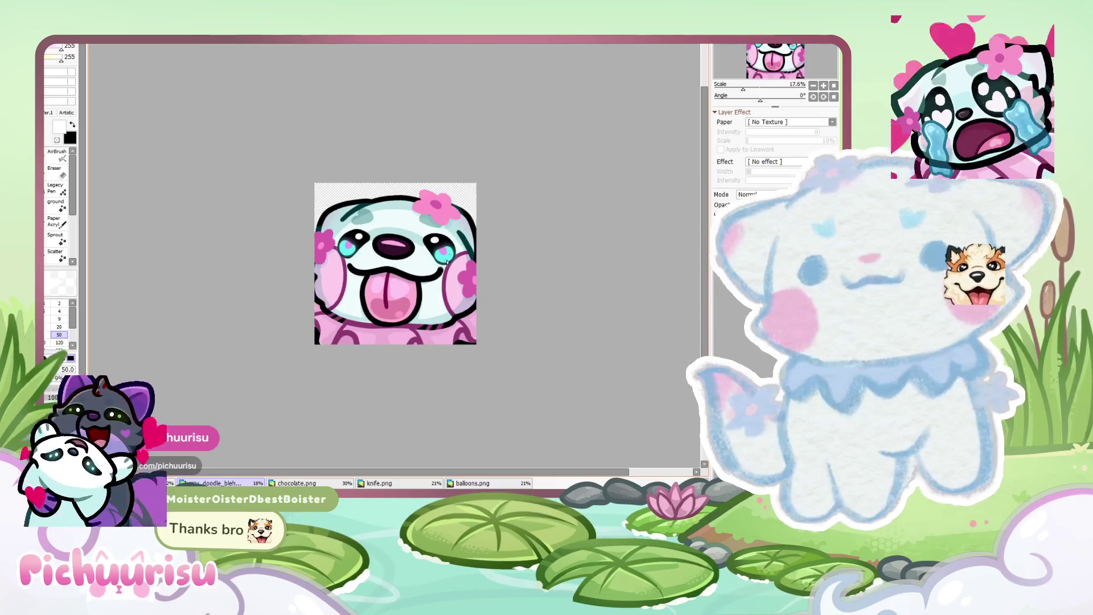
pyautogui.scroll(-1, 452, 256)
# Close the tongue-out doodle and cycle on to the knife sticker.
pyautogui.scroll(2, 452, 256)
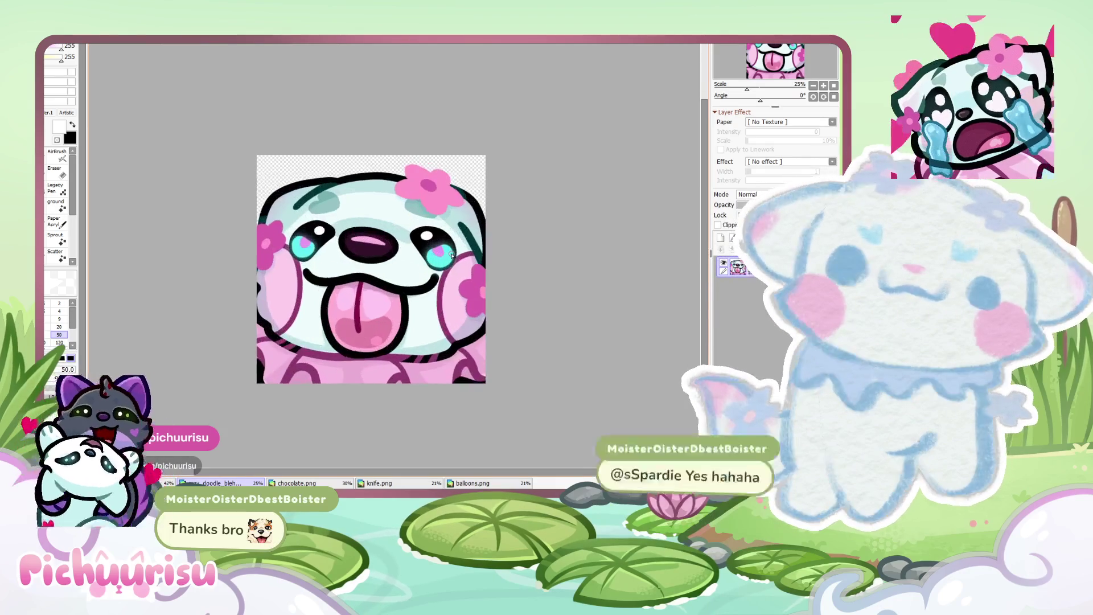
pyautogui.hotkey('ctrl', 'w')
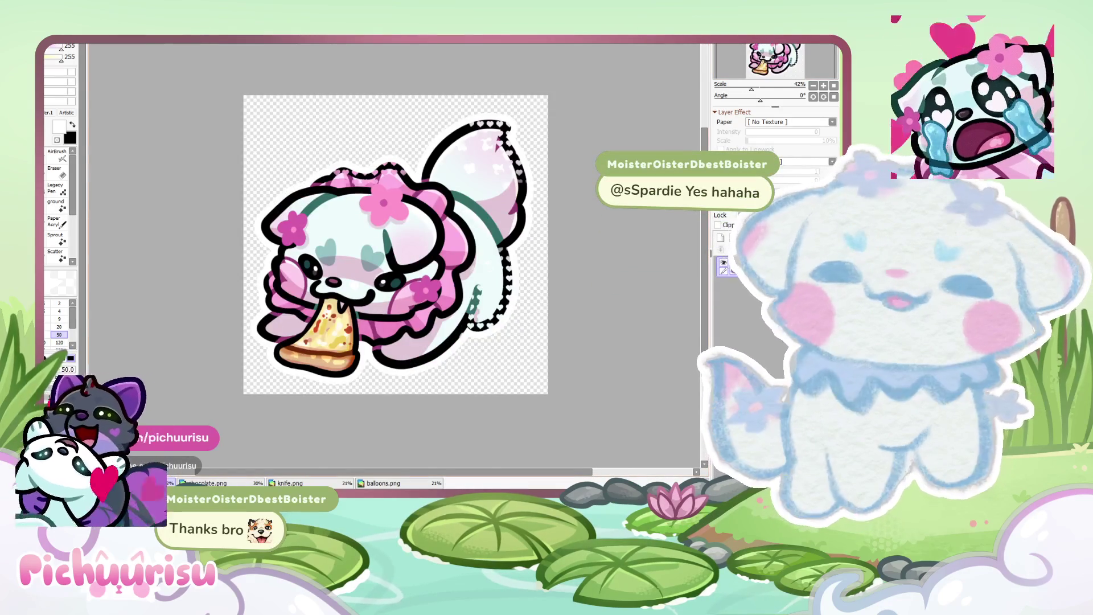
pyautogui.hotkey('ctrl', 'Tab')
pyautogui.hotkey('ctrl', 'Tab')
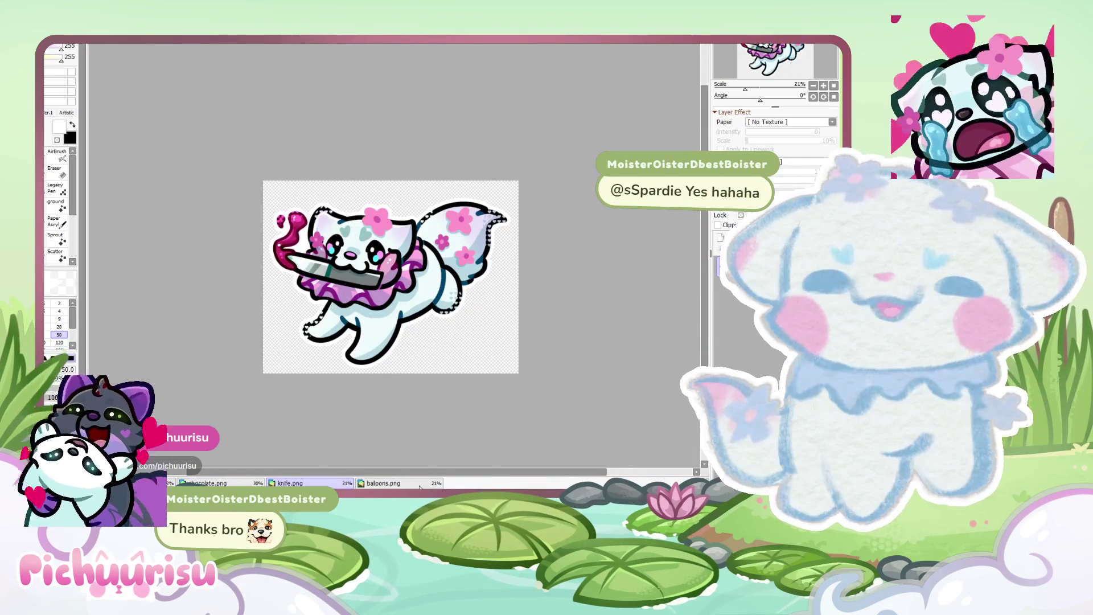
# Look at the balloons and knife stickers, then settle on chocolate.png.
pyautogui.click(419, 486)
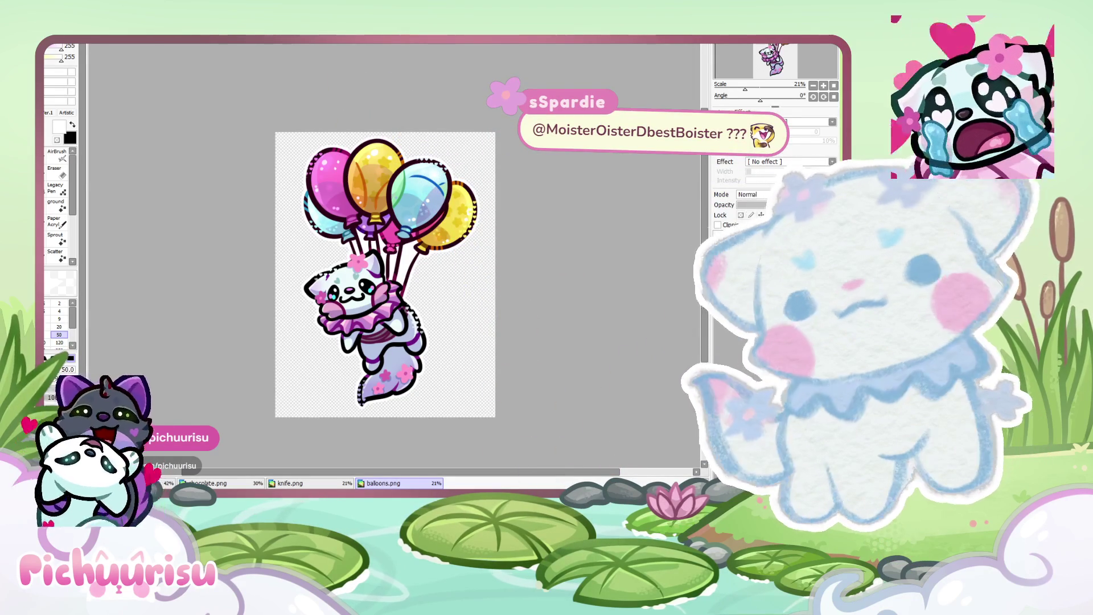
pyautogui.scroll(-3, 366, 450)
pyautogui.click(296, 483)
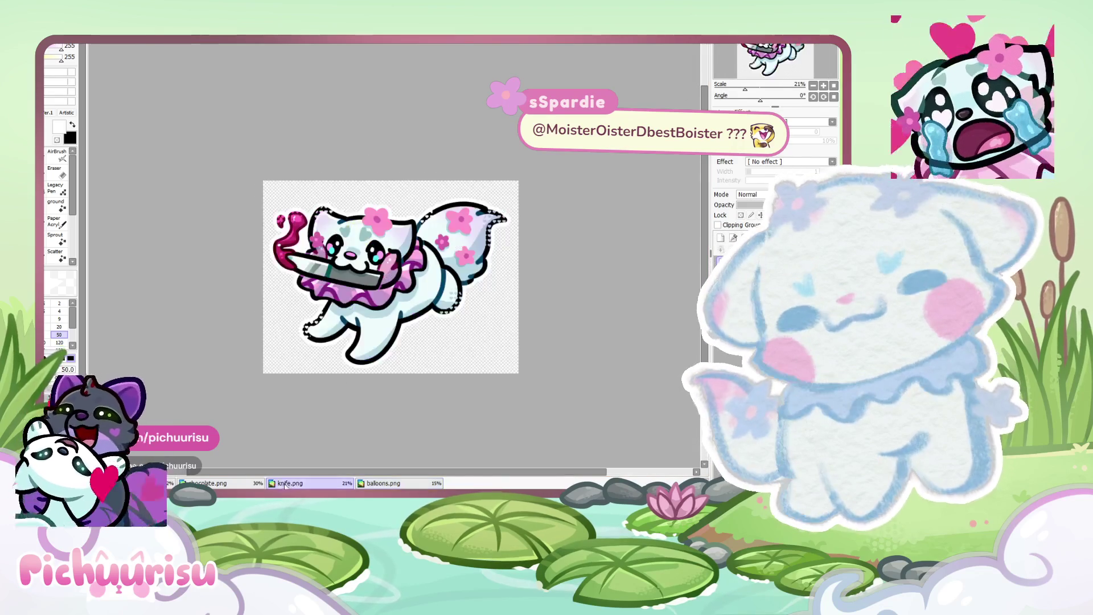
pyautogui.click(231, 483)
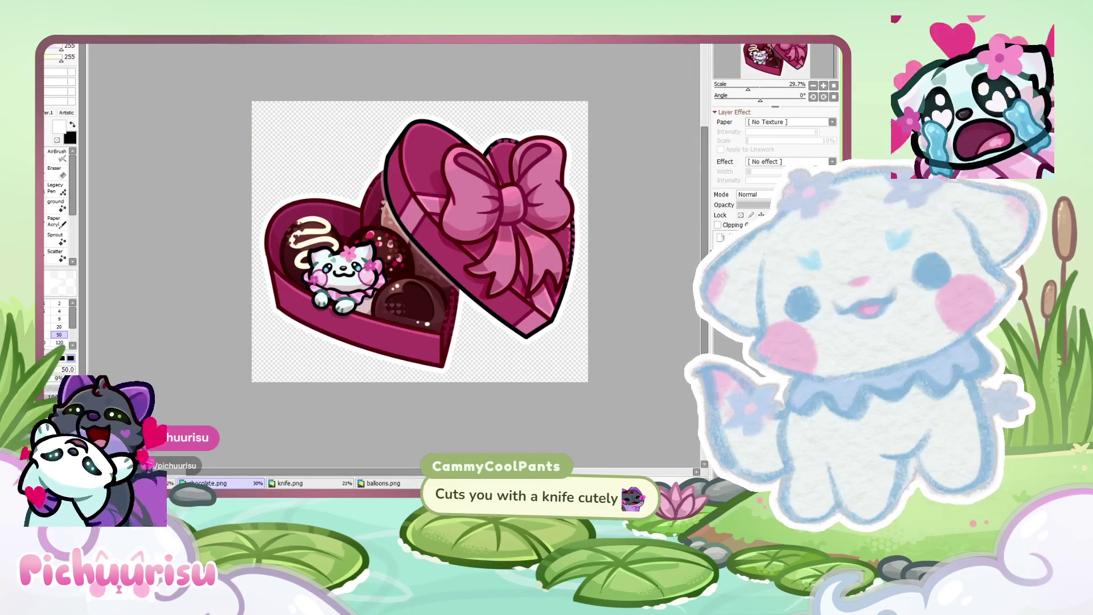
# Close chocolate.png and cycle through the tabs to the pizza-eating creature sticker.
pyautogui.scroll(1, 399, 239)
pyautogui.scroll(-1, 398, 239)
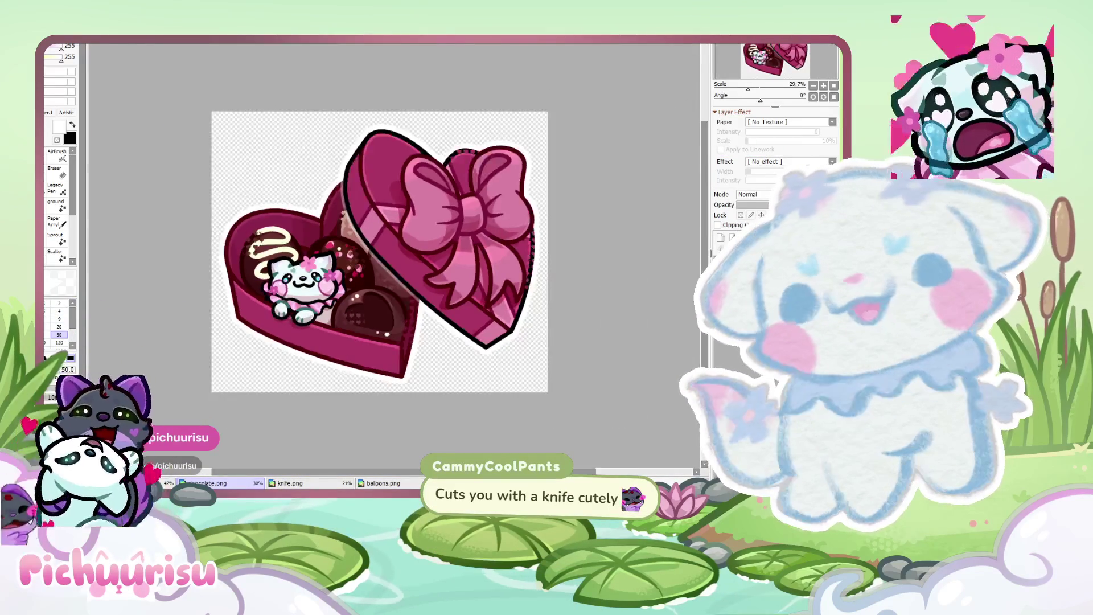
pyautogui.scroll(1, 376, 250)
pyautogui.scroll(-1, 375, 251)
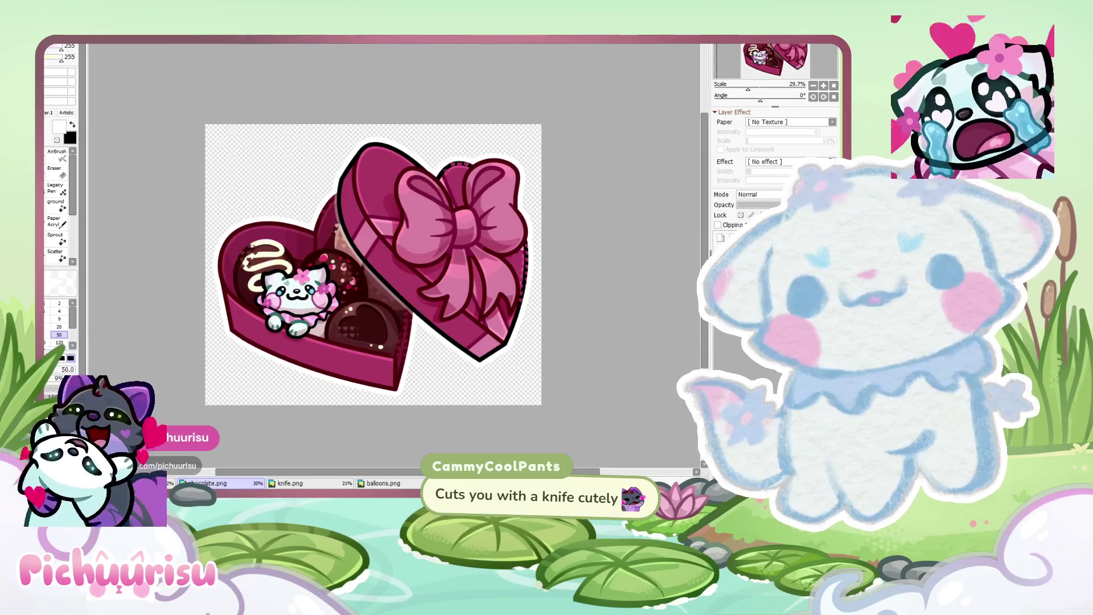
pyautogui.hotkey('ctrl', 'w')
pyautogui.scroll(-1, 390, 276)
pyautogui.scroll(1, 390, 277)
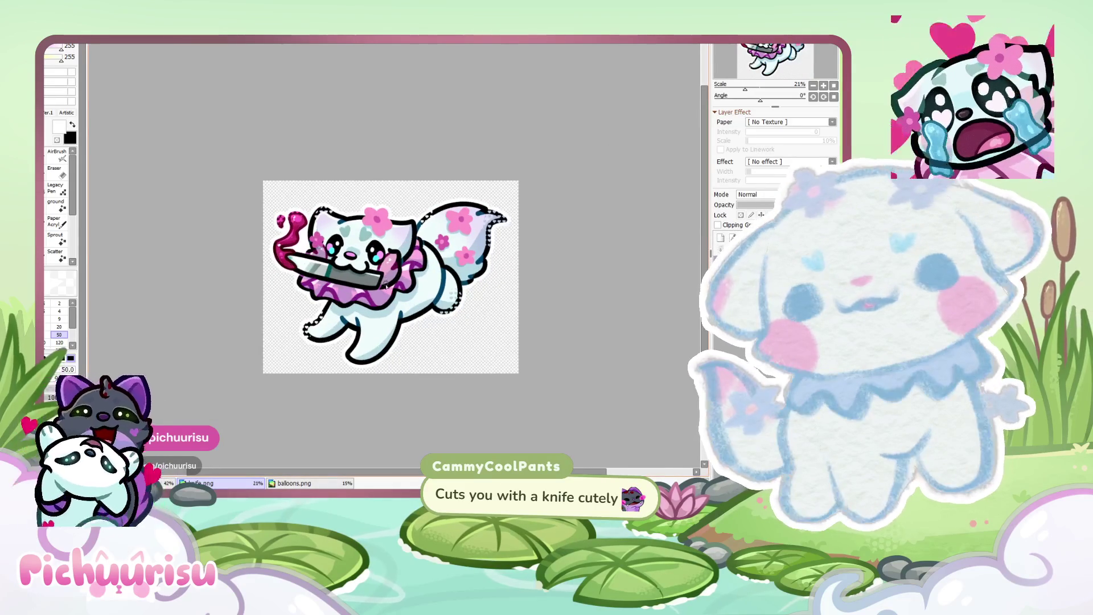
pyautogui.hotkey('ctrl', 'Tab')
pyautogui.hotkey('ctrl', 'Tab')
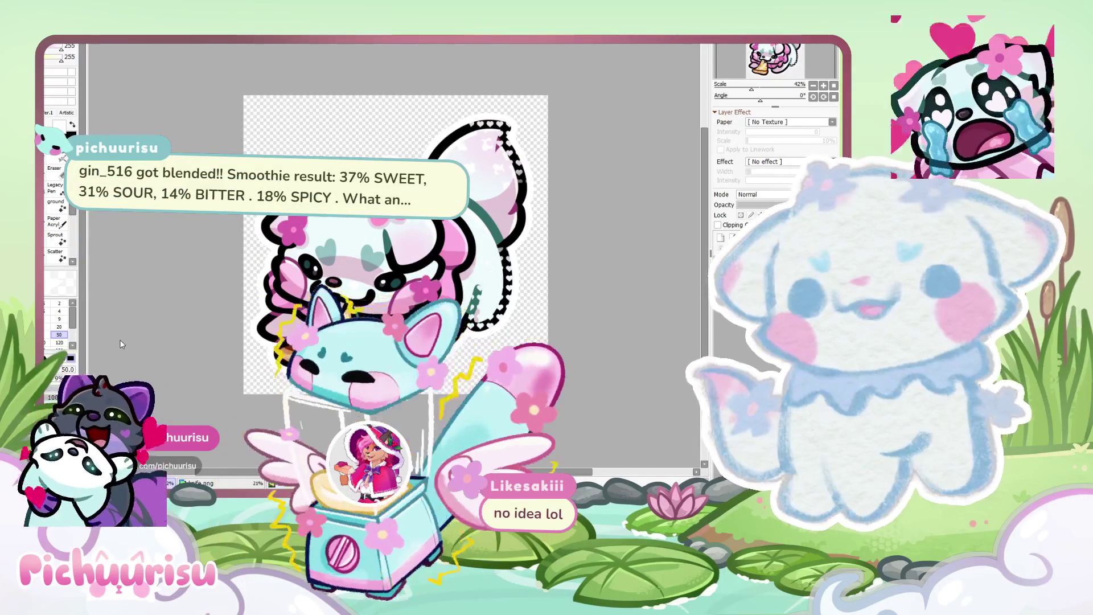
# Cycle from the seated dog doodle to Feb_doodle, then click back to the dog doodle.
pyautogui.hotkey('ctrl', 'Tab')
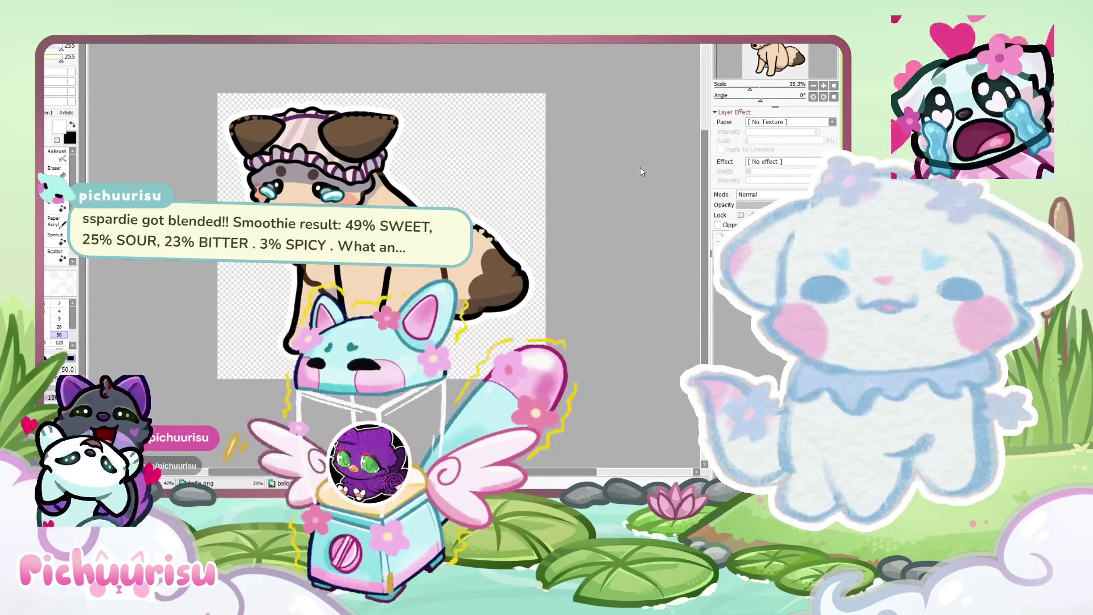
pyautogui.hotkey('ctrl', 'Tab')
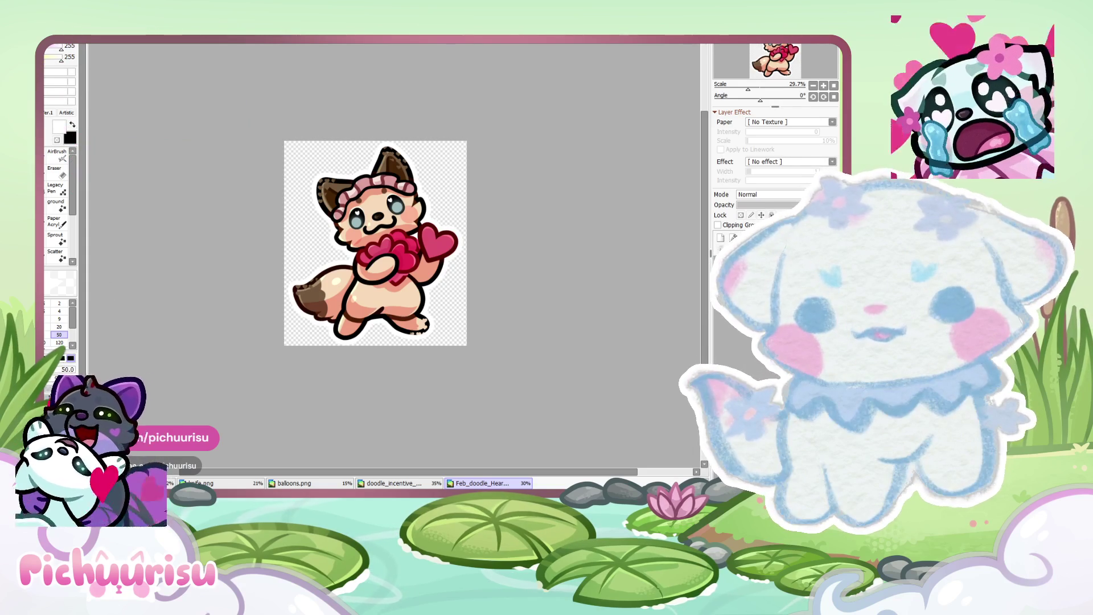
pyautogui.click(387, 483)
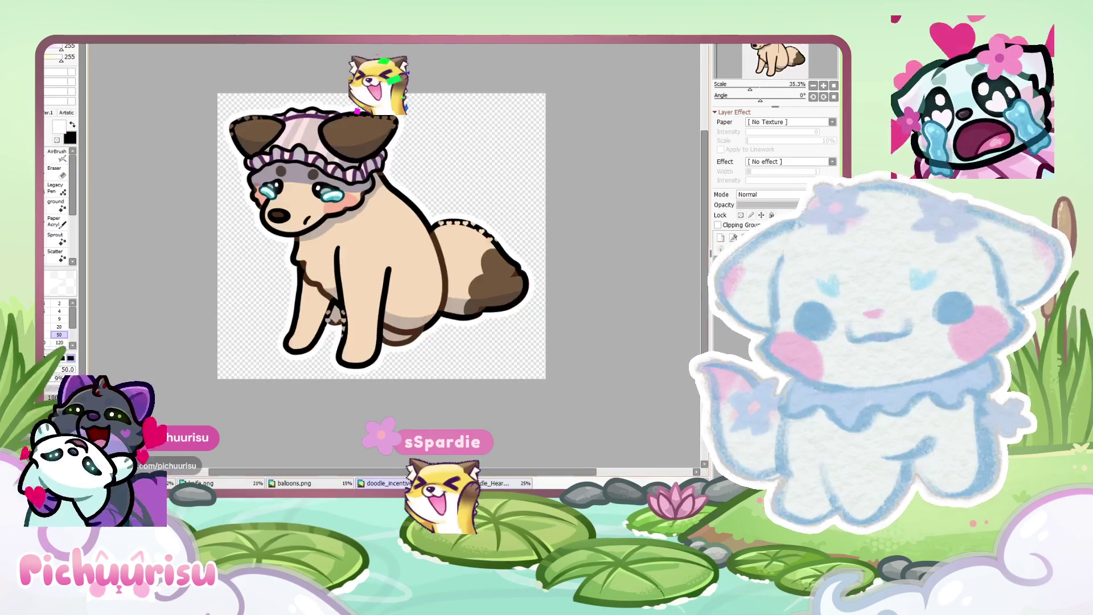
# Flip between the dog and fox-heart doodles, zoom in and out, then land on the fox doodle.
pyautogui.click(494, 481)
pyautogui.click(433, 482)
pyautogui.click(489, 483)
pyautogui.click(387, 483)
pyautogui.scroll(2, 433, 279)
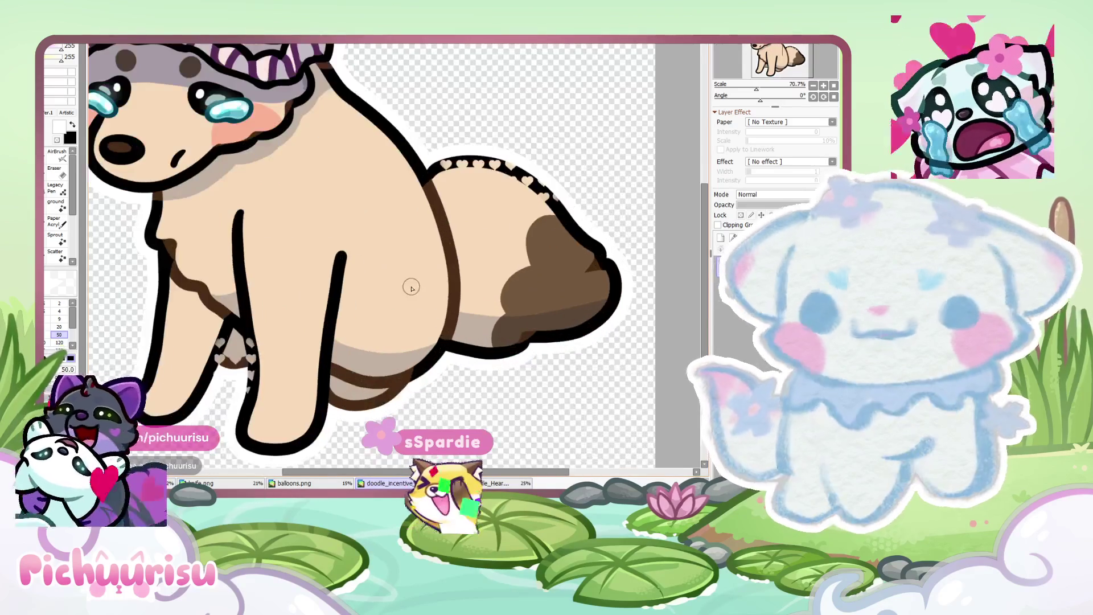
pyautogui.scroll(-7, 569, 292)
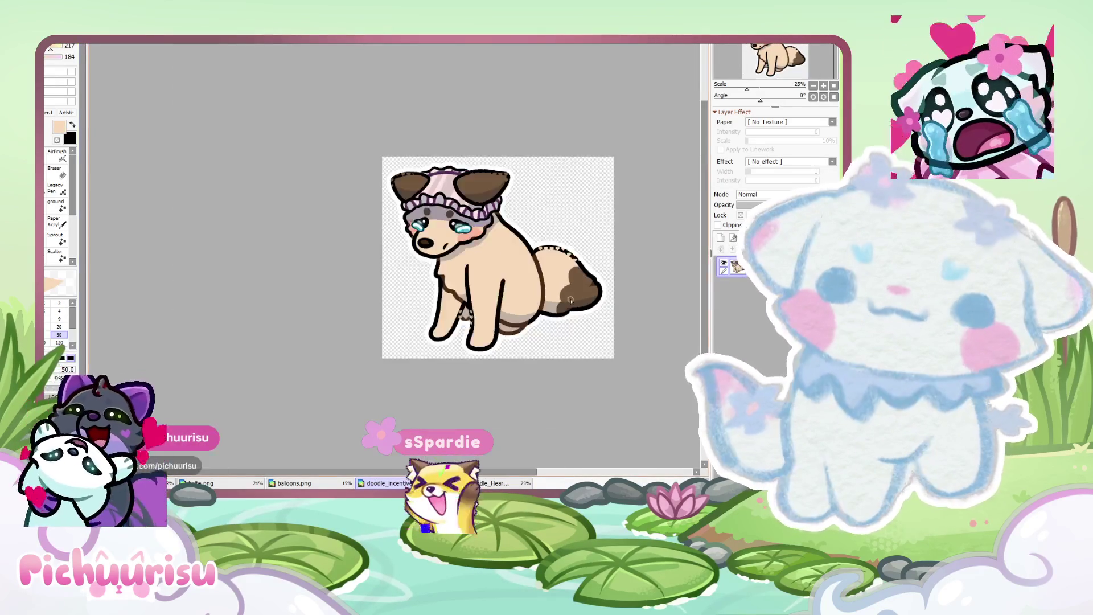
pyautogui.scroll(1, 675, 308)
pyautogui.click(495, 482)
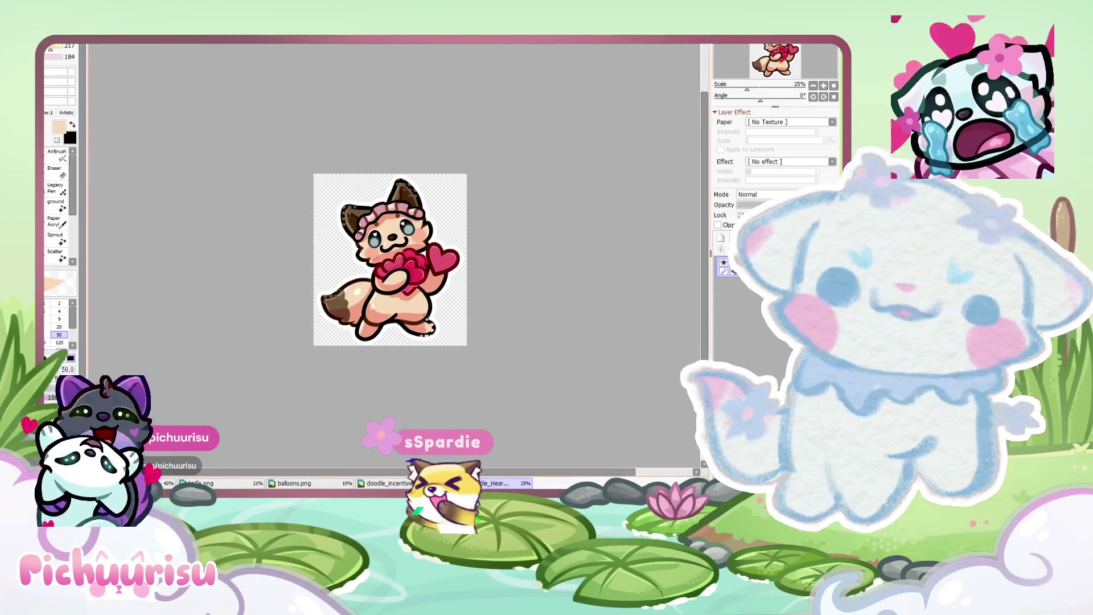
# Browse the balloons, knife, pizza and dog doodles, finishing on the pizza sticker.
pyautogui.scroll(1, 426, 317)
pyautogui.scroll(-2, 427, 318)
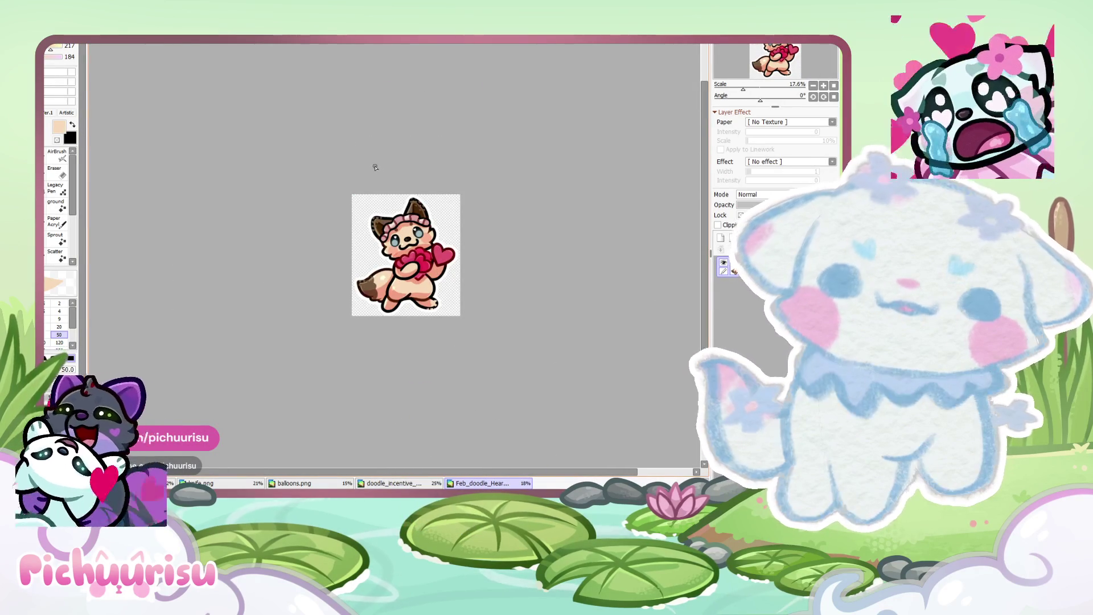
pyautogui.scroll(1, 370, 162)
pyautogui.click(302, 483)
pyautogui.click(240, 485)
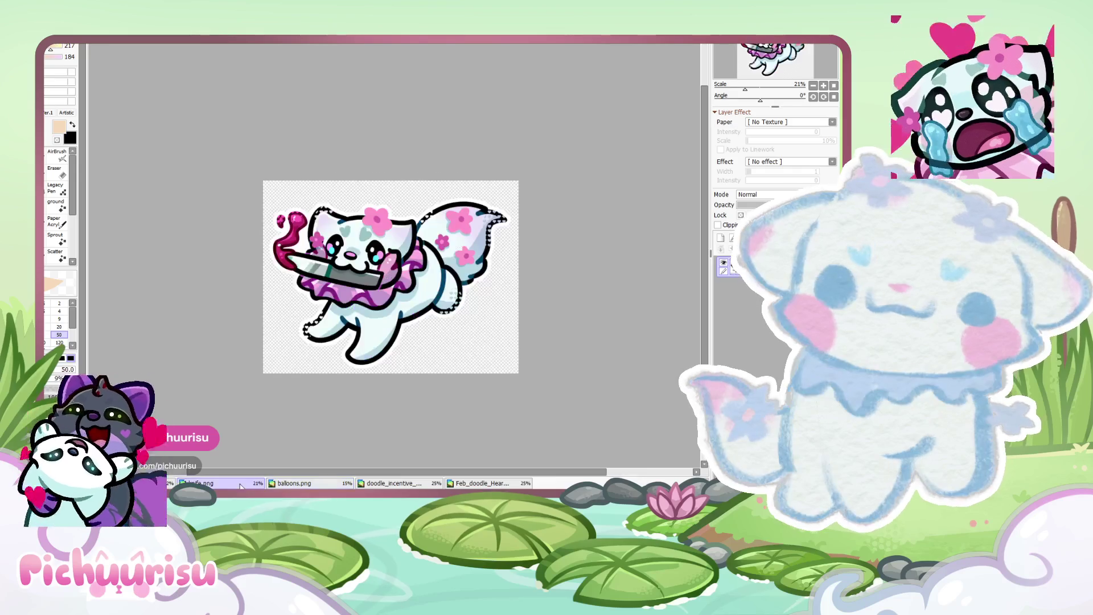
pyautogui.click(137, 483)
pyautogui.click(409, 484)
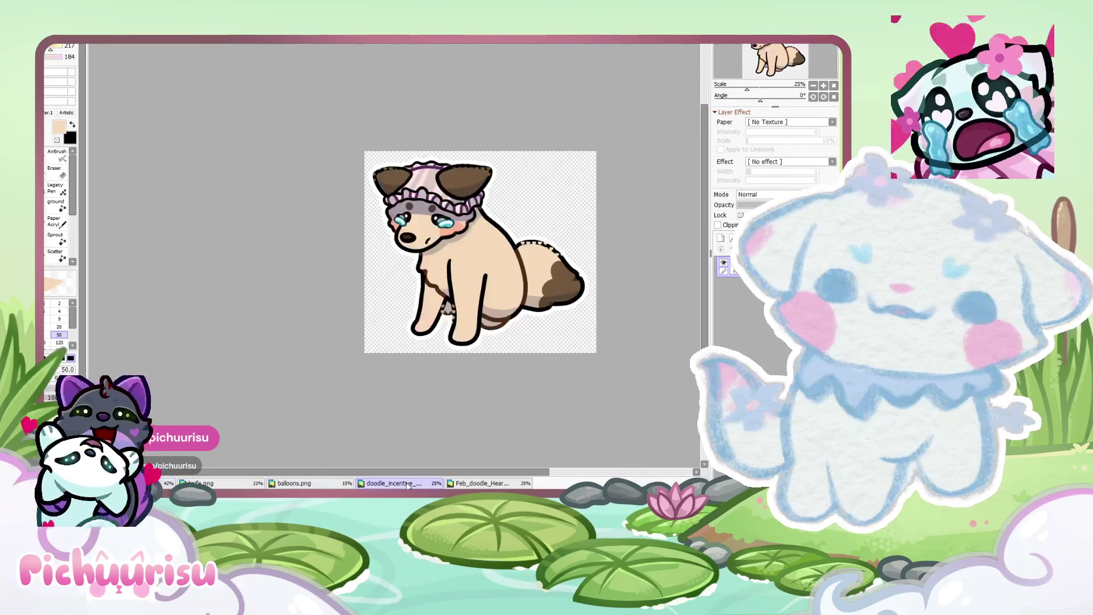
pyautogui.click(324, 483)
pyautogui.click(259, 484)
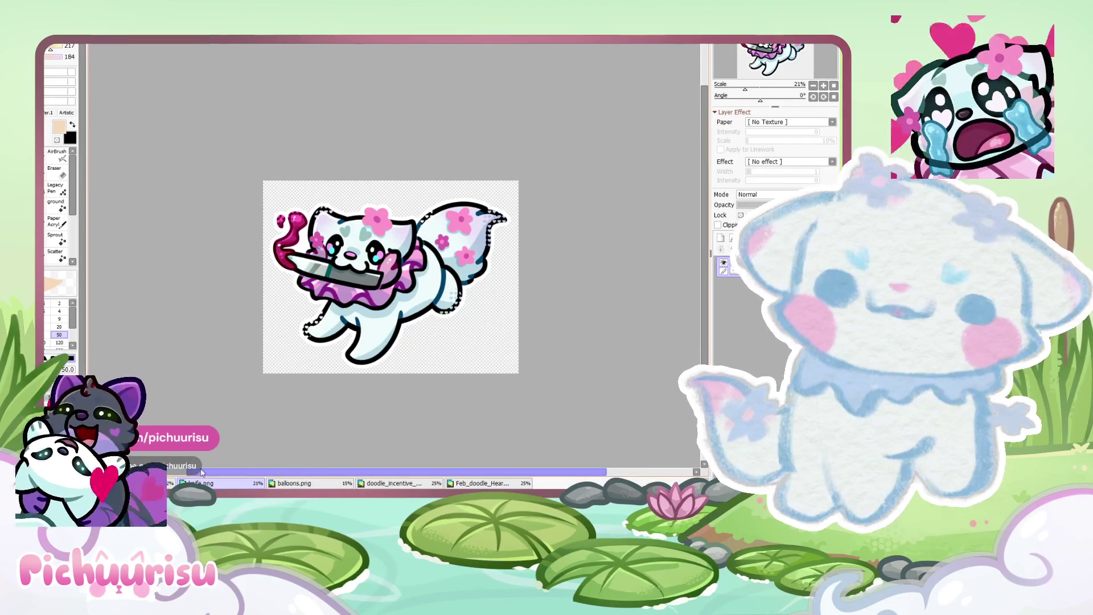
pyautogui.scroll(2, 369, 330)
pyautogui.hotkey('ctrl', 'Tab')
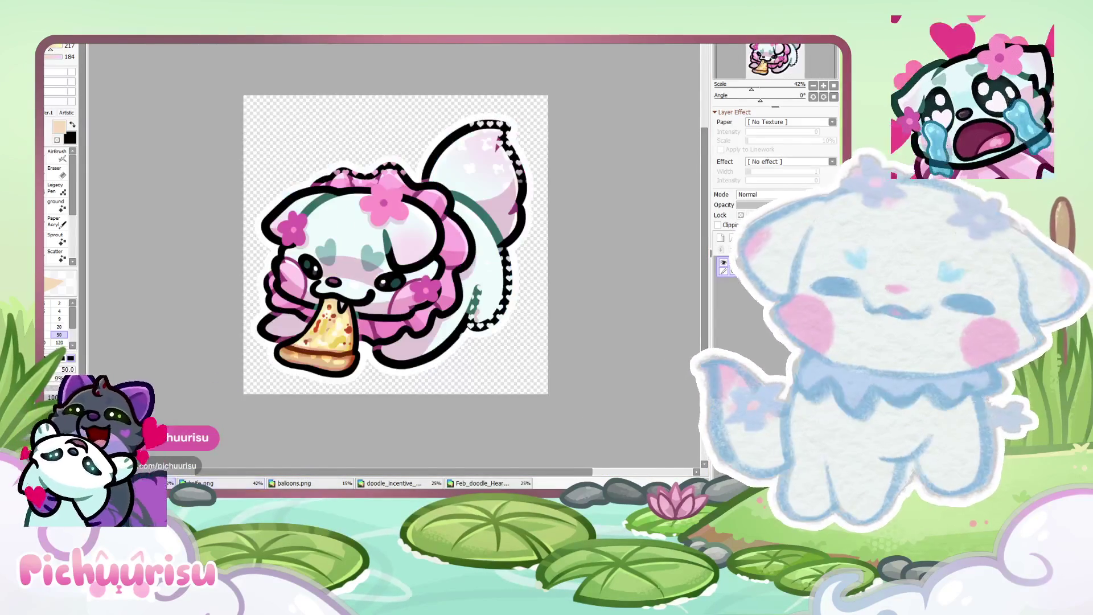
pyautogui.scroll(-2, 371, 290)
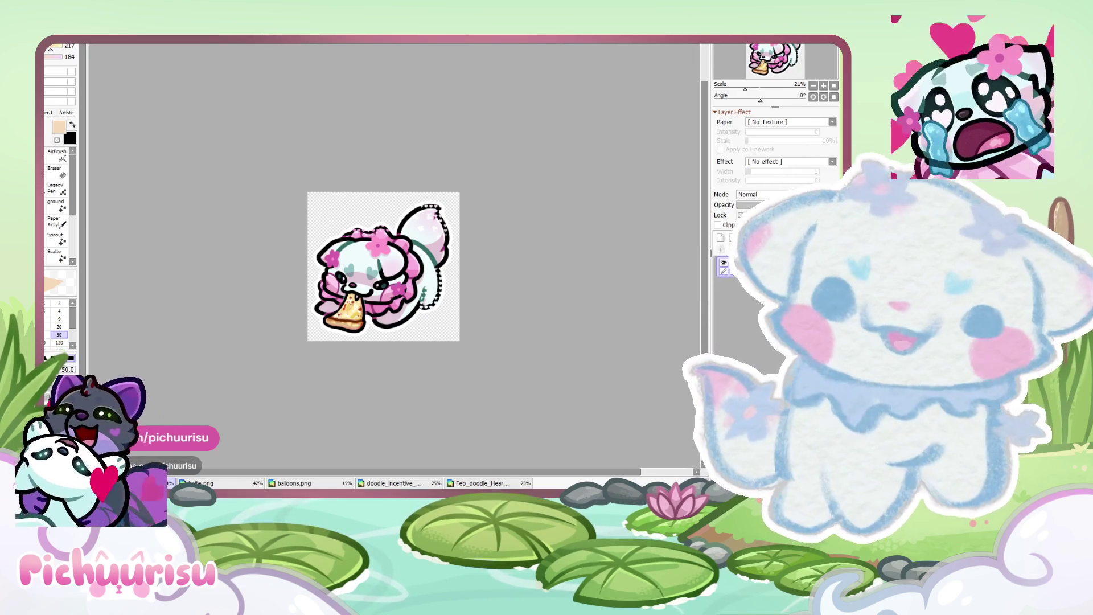
pyautogui.scroll(-1, 460, 340)
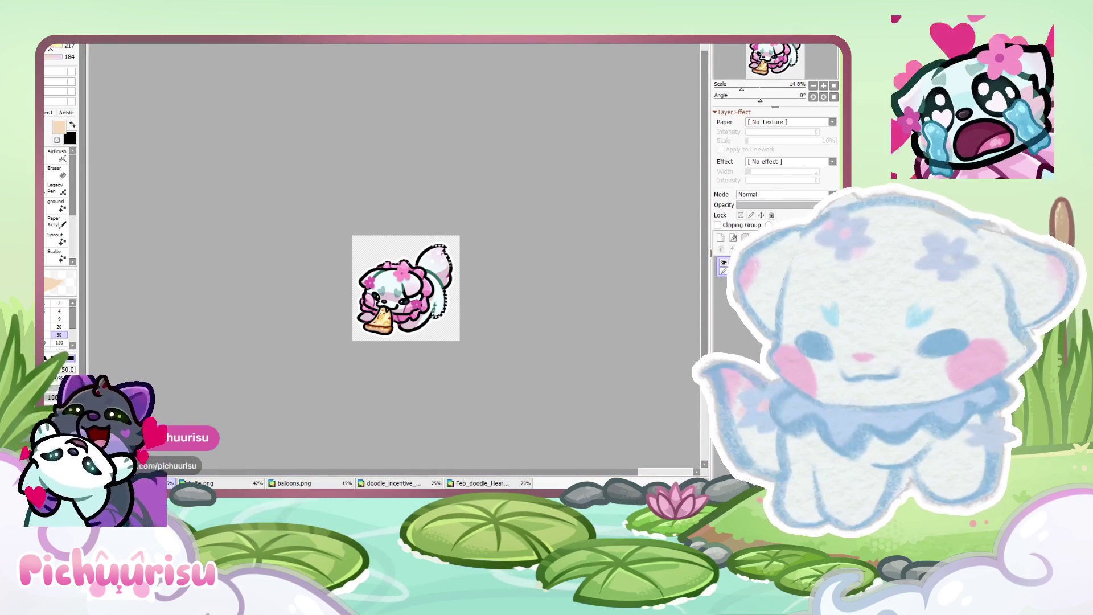
# Review the fox-with-hearts doodle, then show the dog doodle from 1.png.
pyautogui.click(370, 483)
pyautogui.click(458, 483)
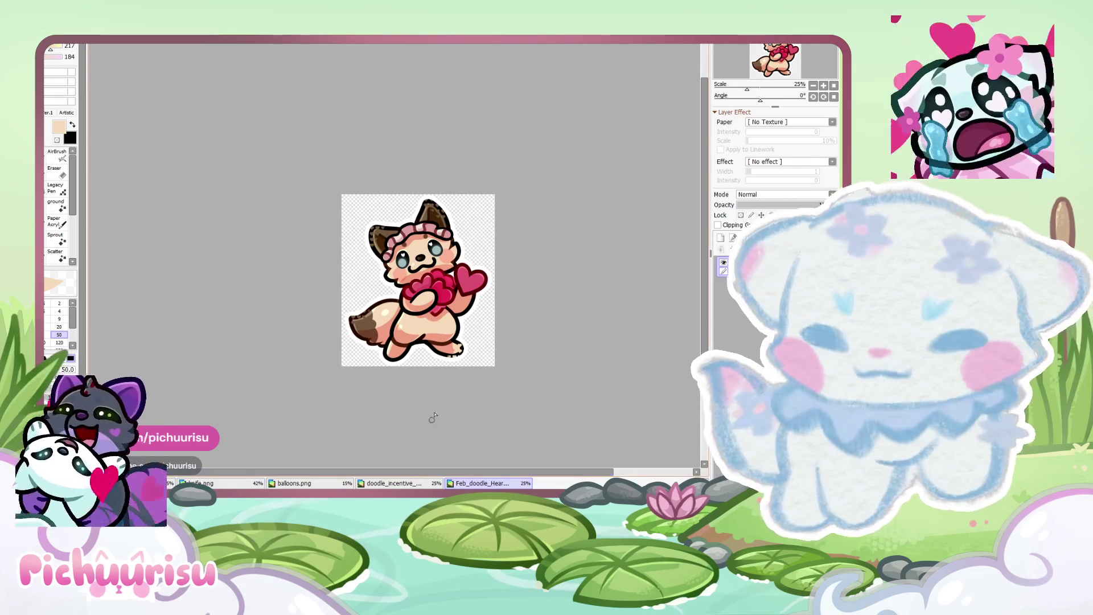
pyautogui.scroll(-2, 419, 447)
pyautogui.click(408, 483)
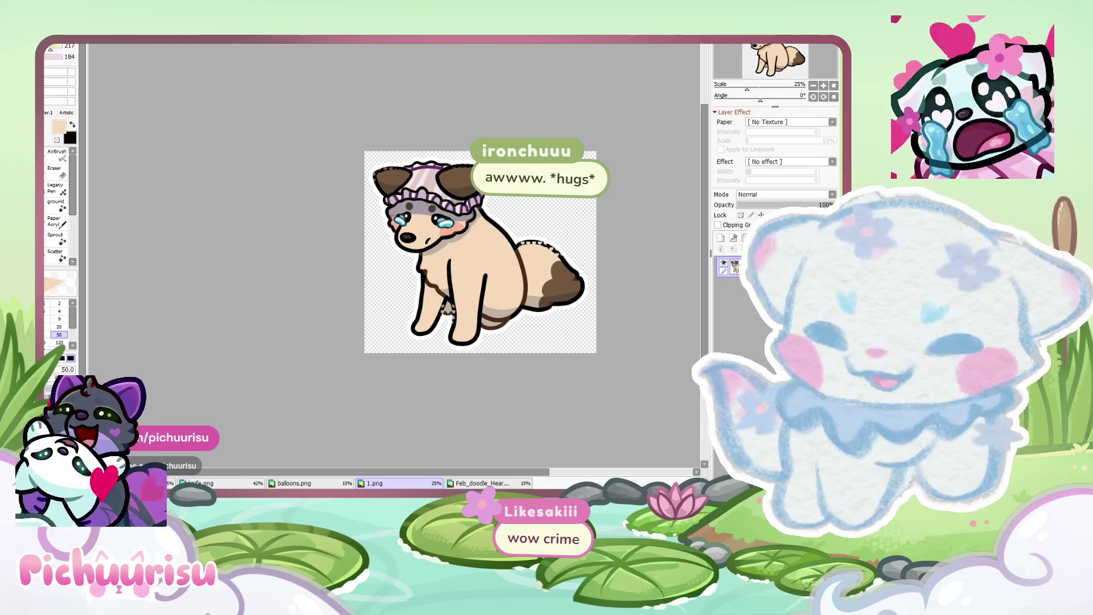
# Review the fox-with-hearts, knife-holding cat and pink pizza cat doodles in turn.
pyautogui.click(483, 483)
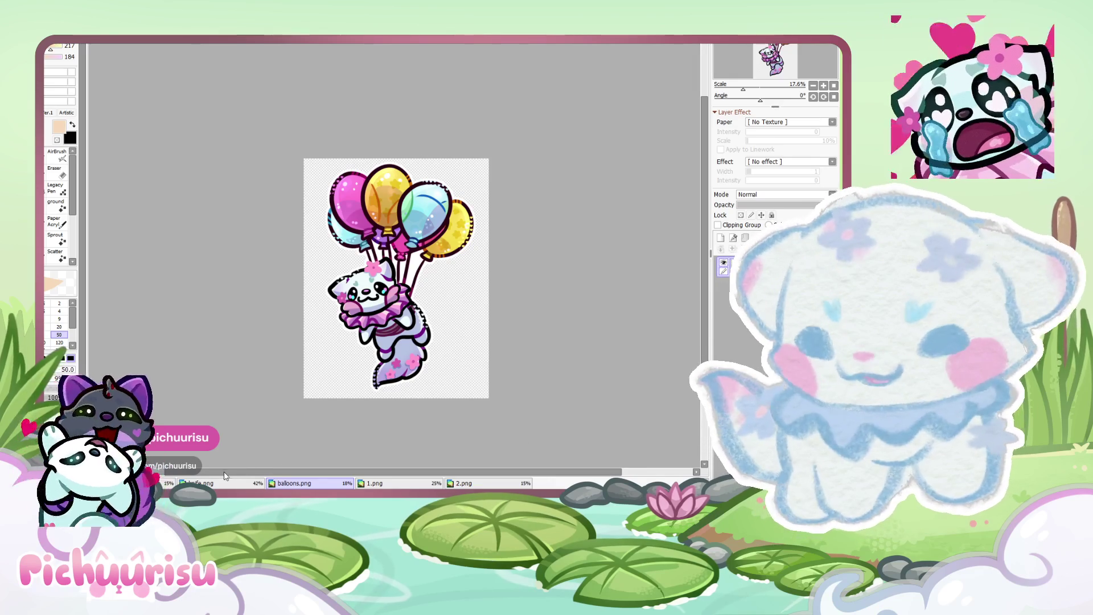
pyautogui.click(227, 481)
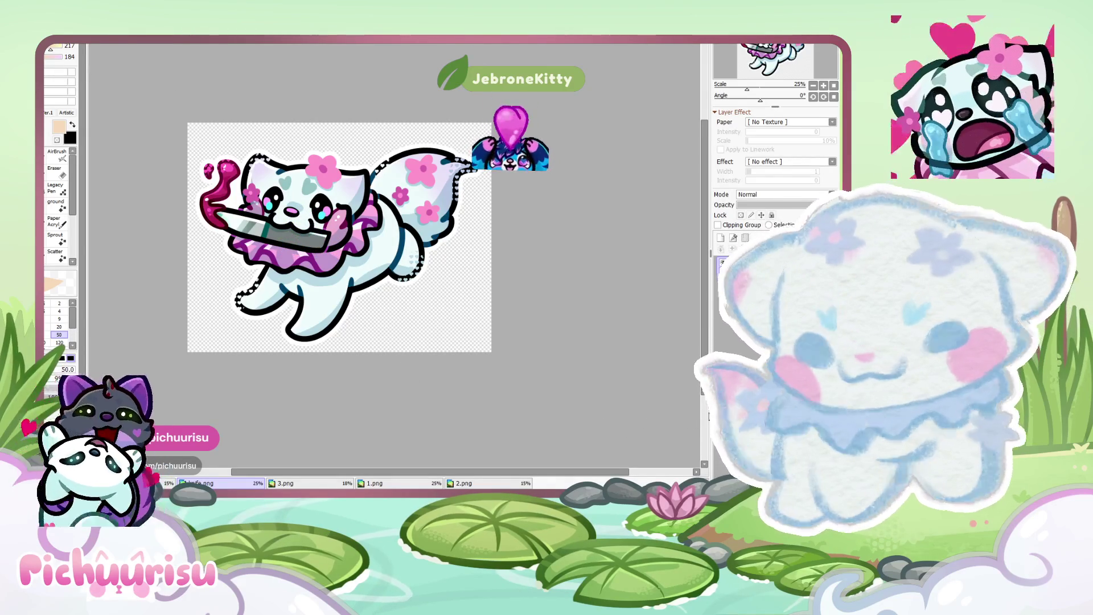
pyautogui.click(170, 483)
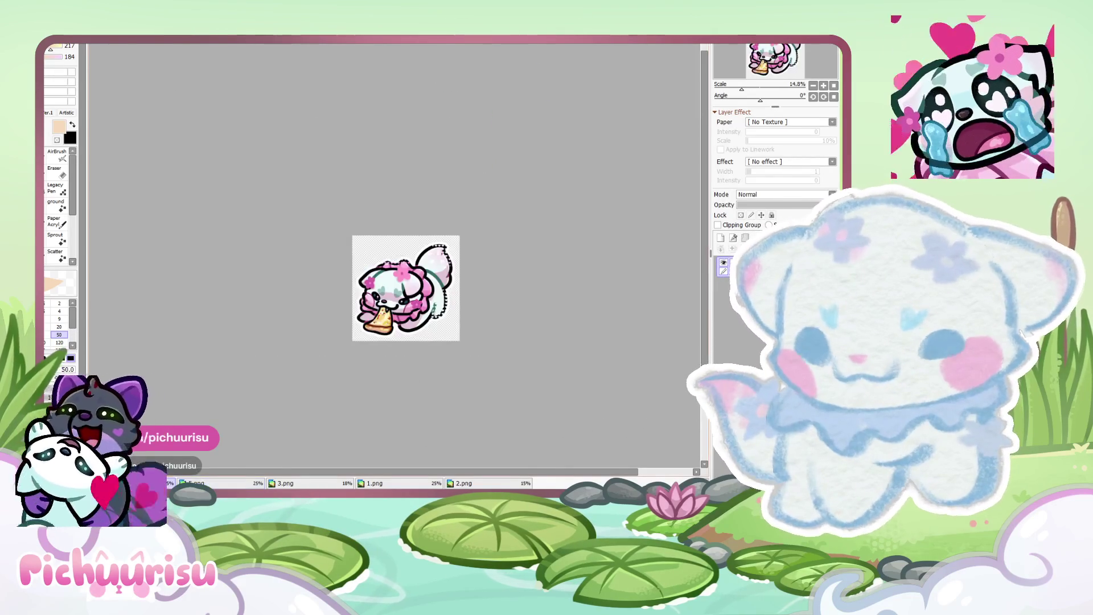
pyautogui.scroll(1, 288, 279)
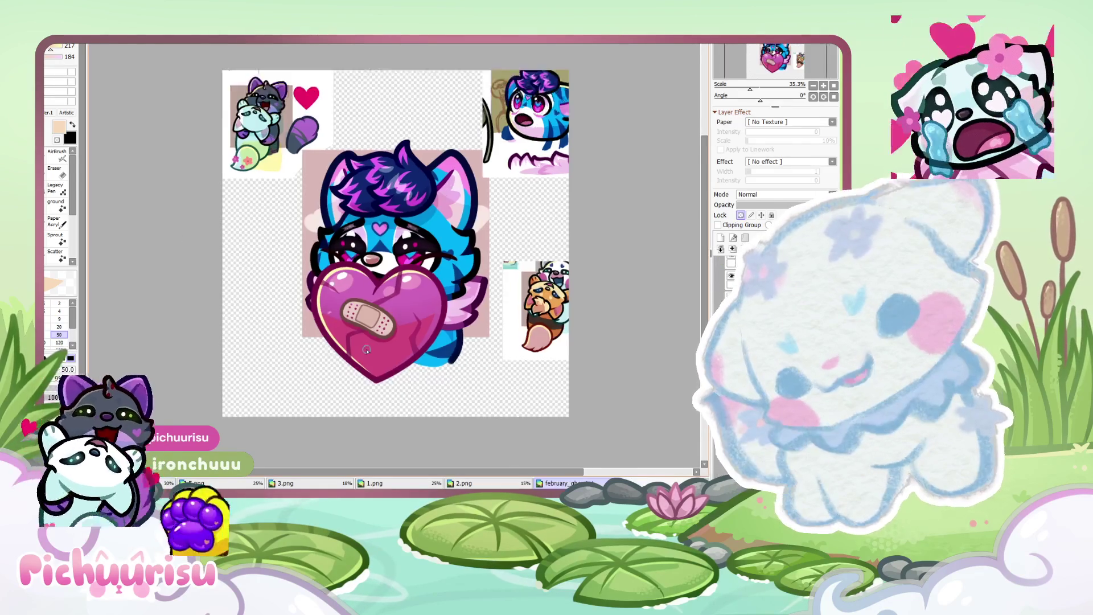
# Paint a pale pink shine oval and a small dot on the bandaged heart.
pyautogui.scroll(4, 373, 335)
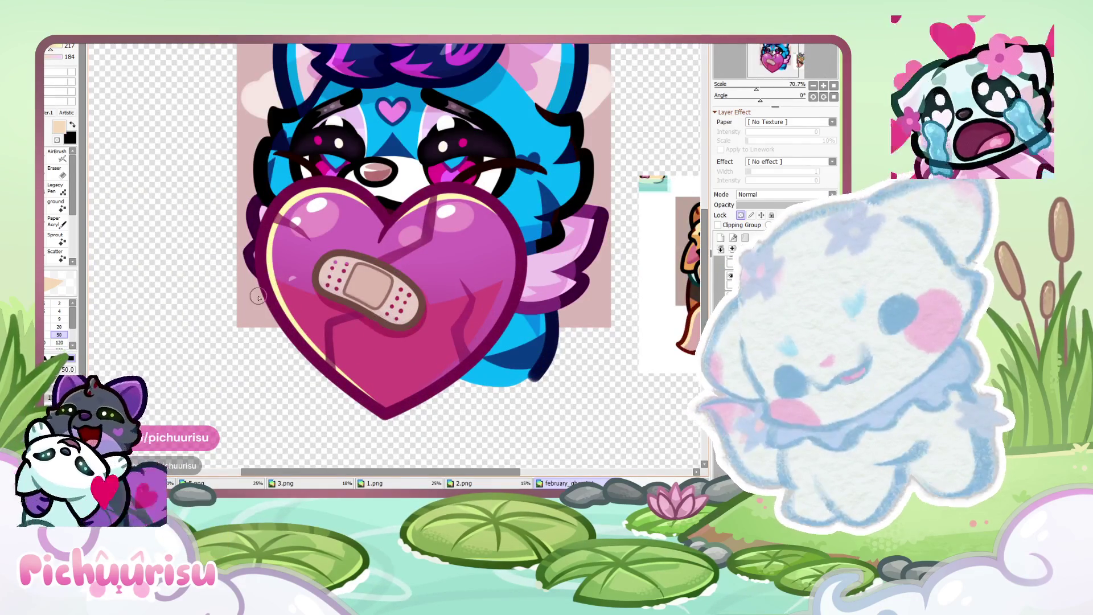
pyautogui.scroll(5, 317, 250)
pyautogui.scroll(-3, 346, 269)
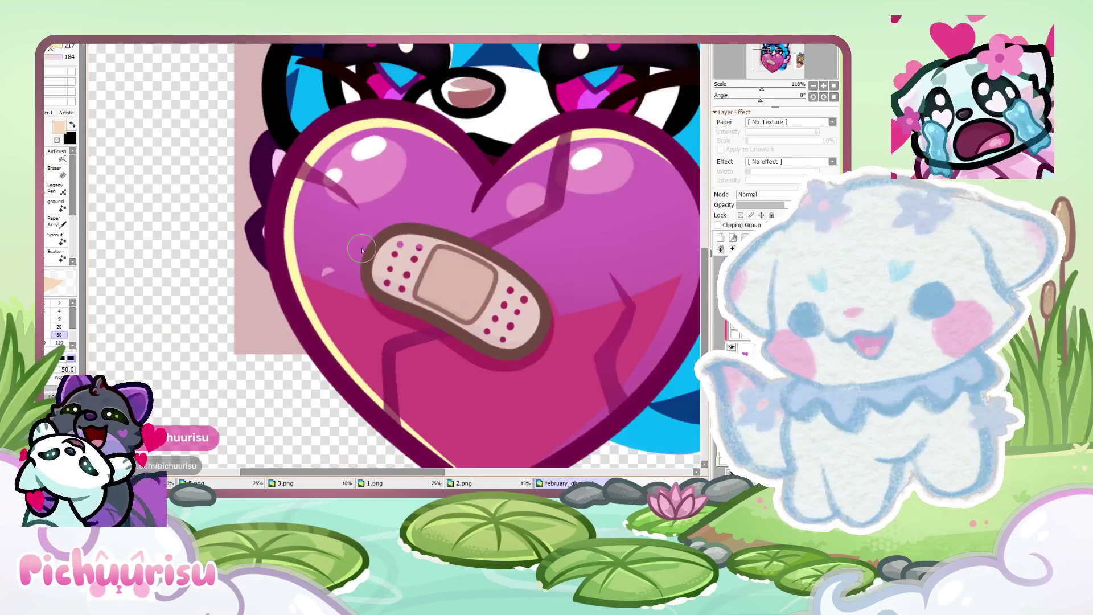
pyautogui.scroll(5, 341, 264)
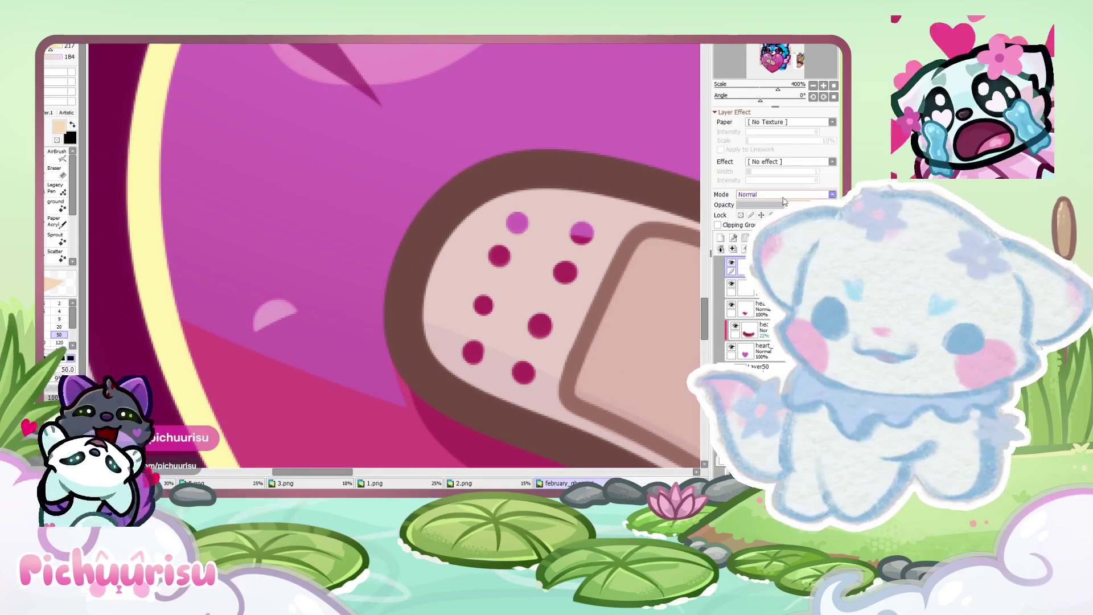
pyautogui.moveTo(774, 208); pyautogui.dragTo(819, 204)
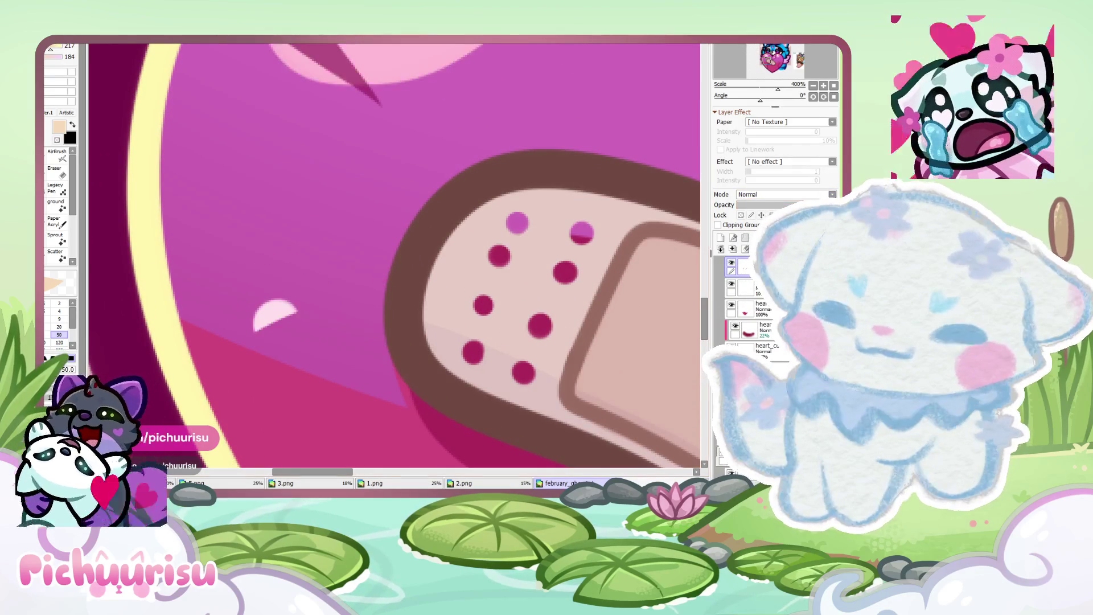
pyautogui.moveTo(262, 317); pyautogui.dragTo(286, 334)
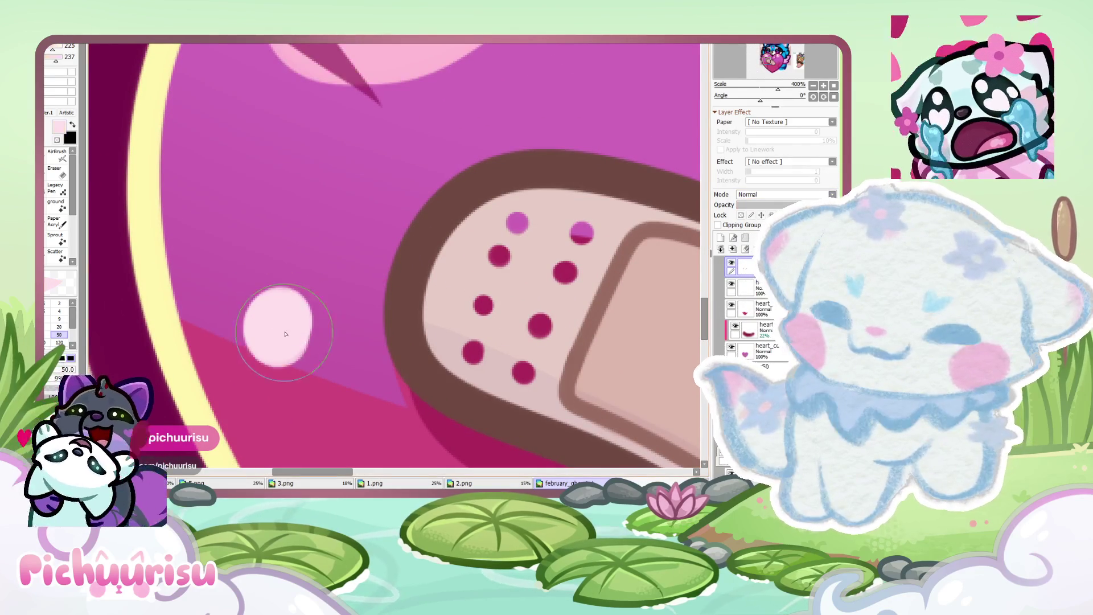
pyautogui.click(317, 409)
# Zoom out and close the february heart collage file.
pyautogui.scroll(-4, 317, 413)
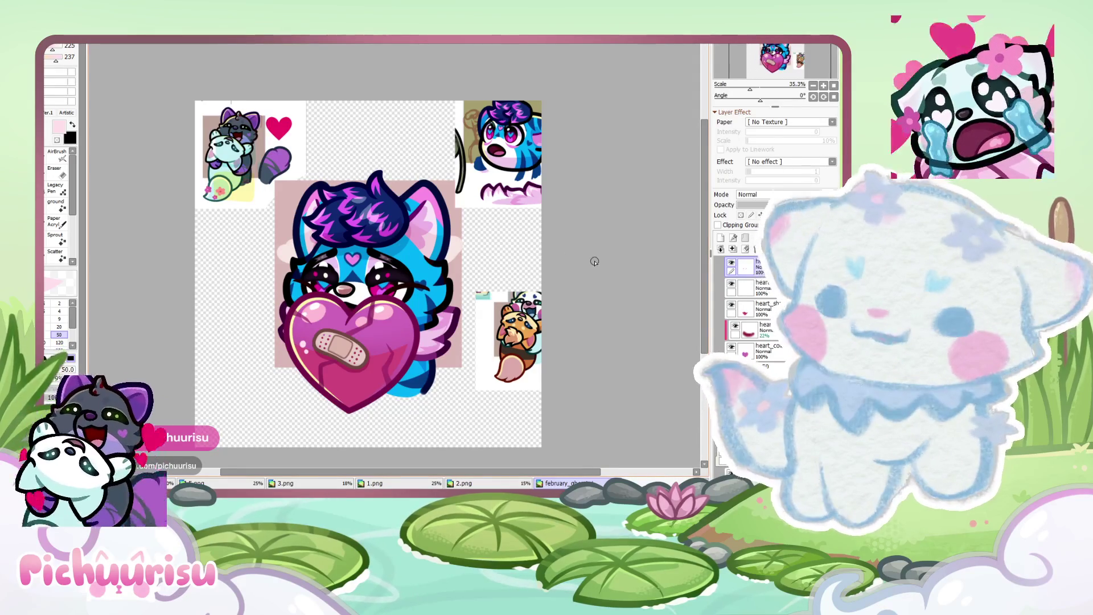
pyautogui.scroll(-1, 594, 261)
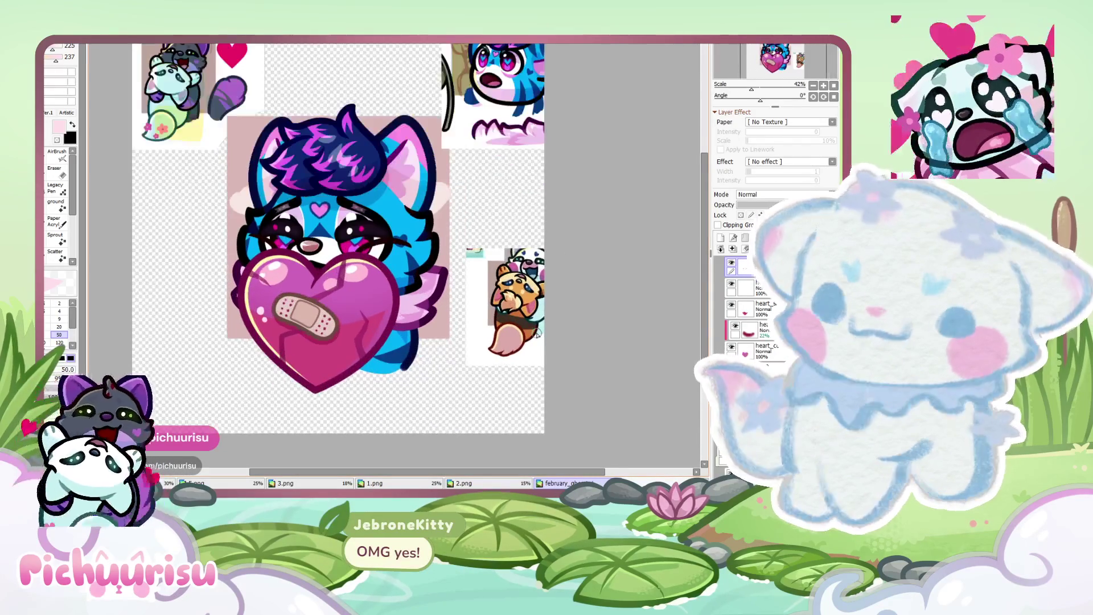
pyautogui.scroll(-1, 537, 334)
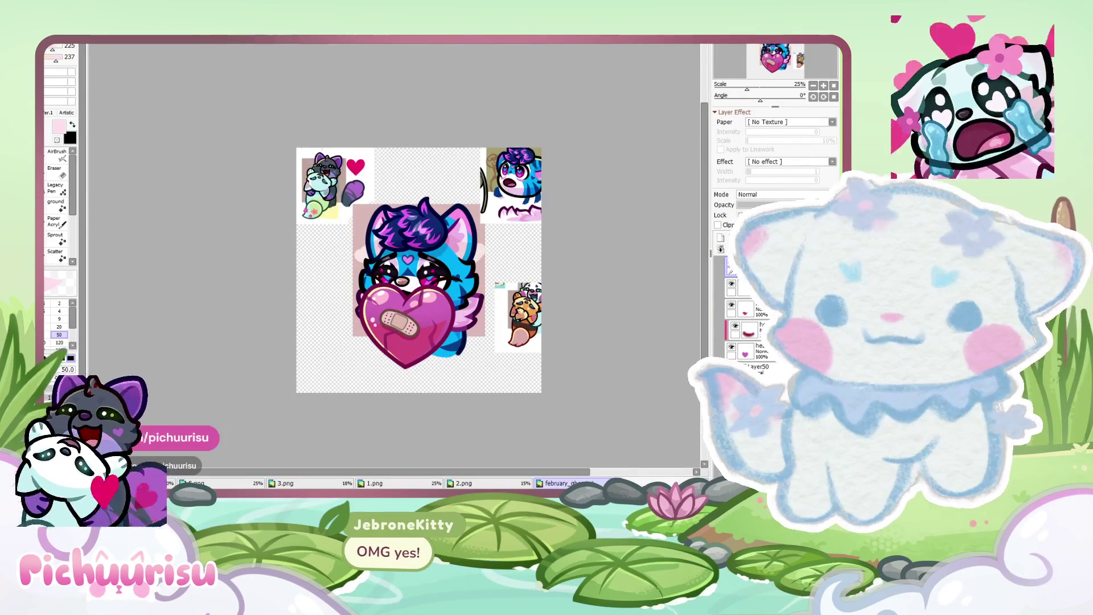
pyautogui.hotkey('ctrl', 'w')
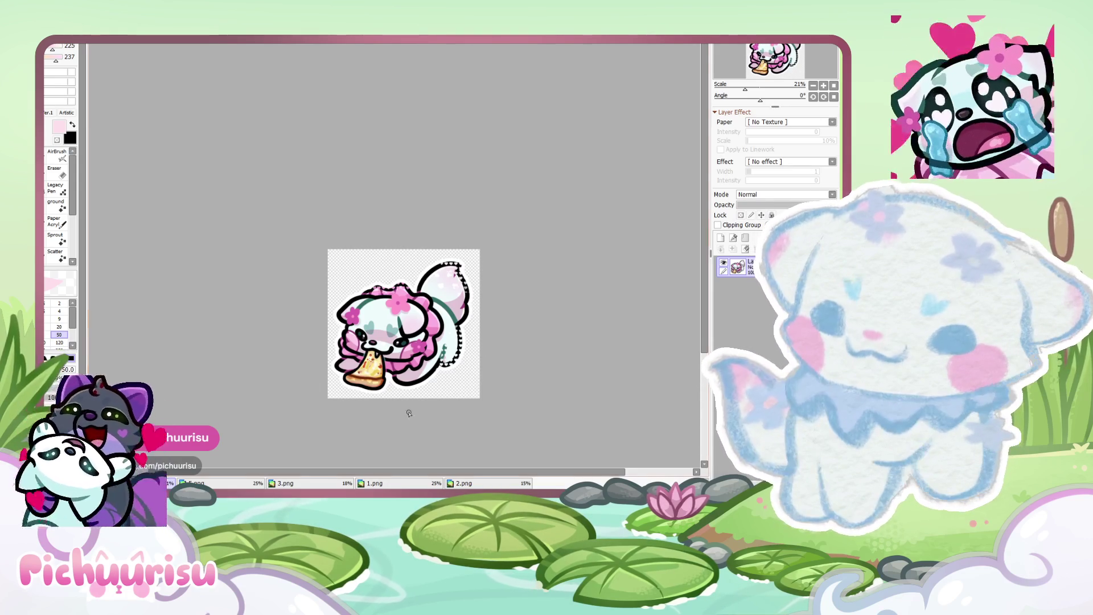
# Zoom out on the pizza sticker and create NewCanvas1 with Ctrl+N, accepting the defaults.
pyautogui.scroll(-1, 550, 252)
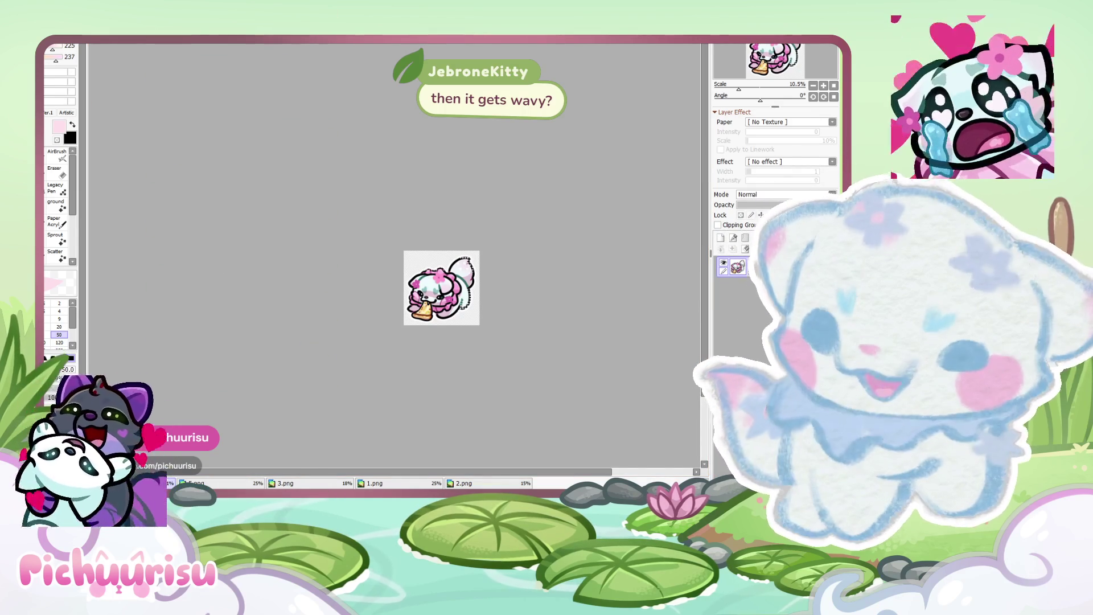
pyautogui.hotkey('ctrl', 'n')
pyautogui.press('Return')
# Sketch a pink circle guide on the new canvas.
pyautogui.scroll(3, 73, 98)
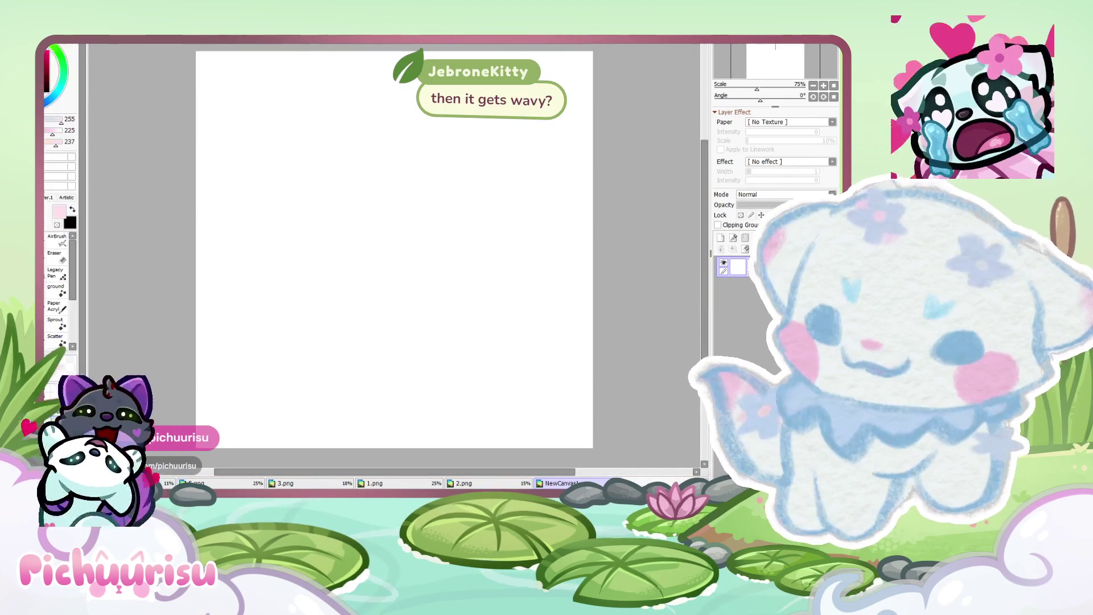
pyautogui.moveTo(369, 153); pyautogui.dragTo(364, 246)
pyautogui.moveTo(458, 168); pyautogui.dragTo(450, 251)
pyautogui.moveTo(371, 239)
pyautogui.mouseDown()
pyautogui.moveTo(309, 269)
pyautogui.moveTo(473, 299)
pyautogui.mouseUp()
pyautogui.moveTo(411, 163)
pyautogui.mouseDown()
pyautogui.moveTo(285, 196)
pyautogui.moveTo(428, 131)
pyautogui.moveTo(481, 237)
pyautogui.moveTo(292, 166)
pyautogui.moveTo(443, 341)
pyautogui.moveTo(317, 305)
pyautogui.moveTo(391, 376)
pyautogui.mouseUp()
# Scribble dark red strokes over the circle, then return to the pizza sticker tab.
pyautogui.click(49, 70)
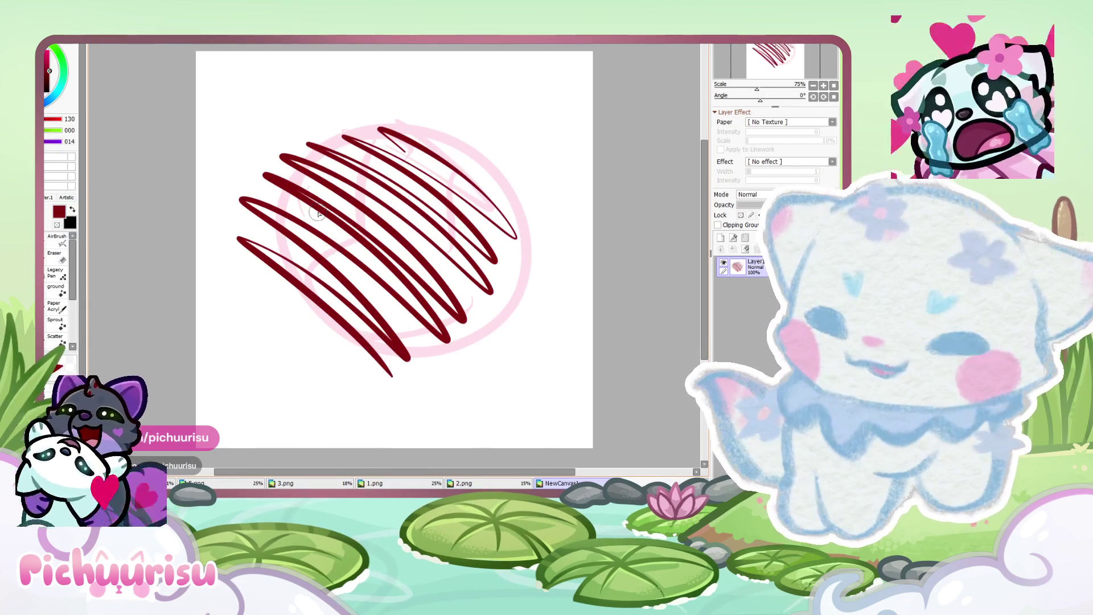
pyautogui.moveTo(355, 147)
pyautogui.mouseDown()
pyautogui.moveTo(290, 291)
pyautogui.moveTo(256, 334)
pyautogui.moveTo(288, 312)
pyautogui.moveTo(284, 273)
pyautogui.mouseUp()
pyautogui.moveTo(289, 352); pyautogui.dragTo(410, 359)
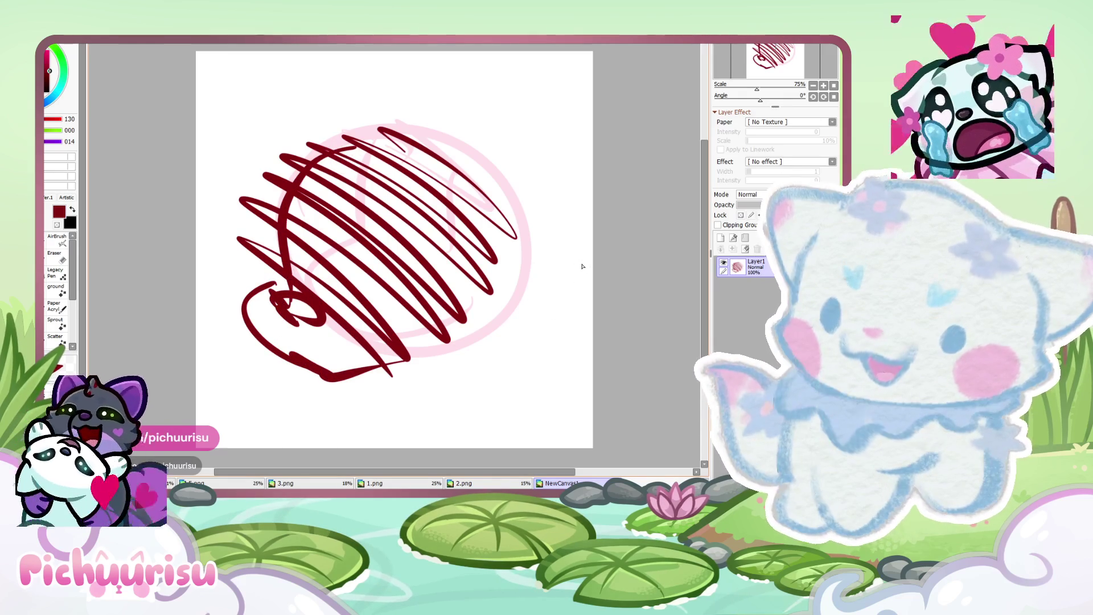
pyautogui.moveTo(335, 199)
pyautogui.mouseDown()
pyautogui.moveTo(318, 279)
pyautogui.moveTo(341, 265)
pyautogui.mouseUp()
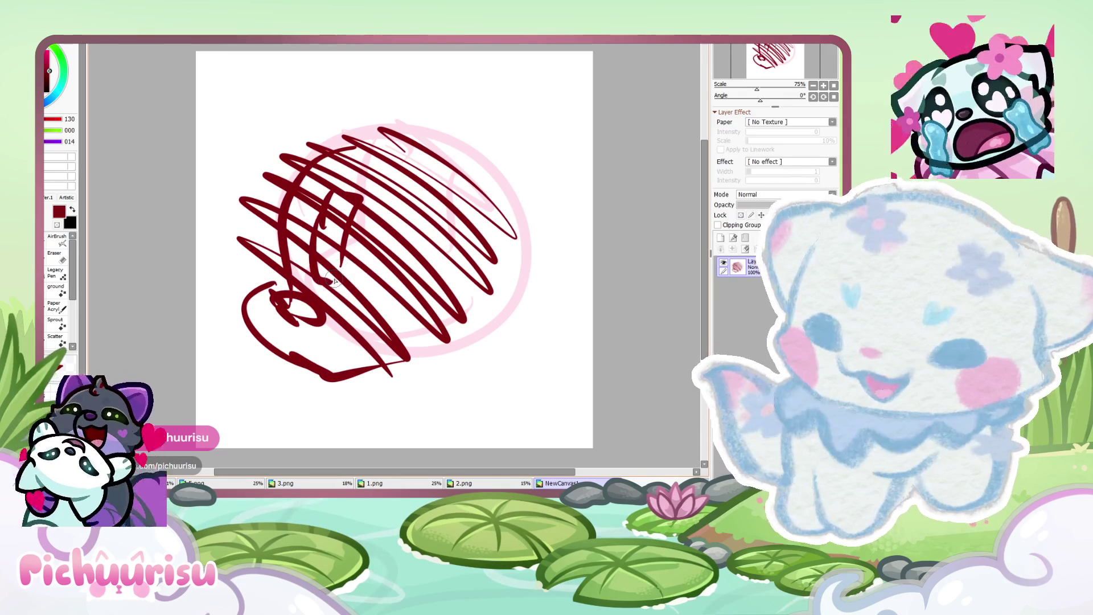
pyautogui.moveTo(333, 202); pyautogui.dragTo(336, 245)
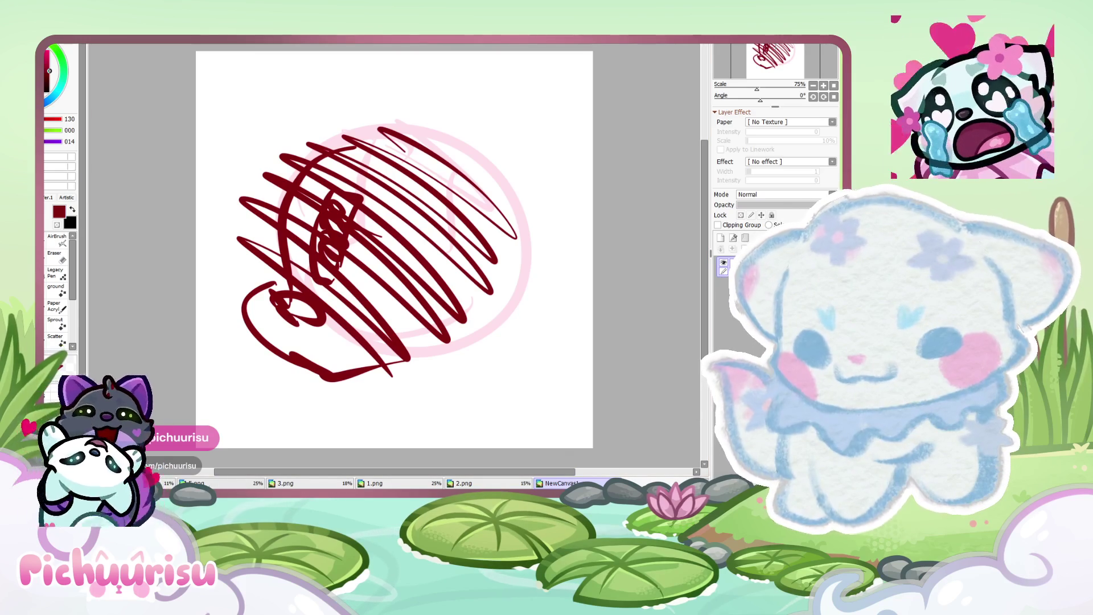
pyautogui.click(162, 482)
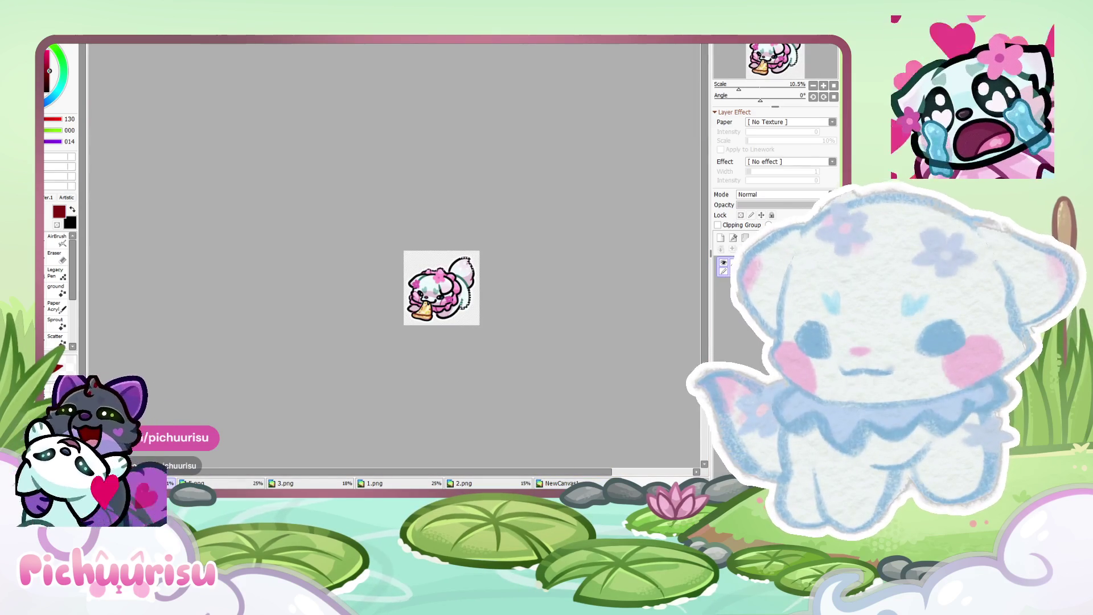
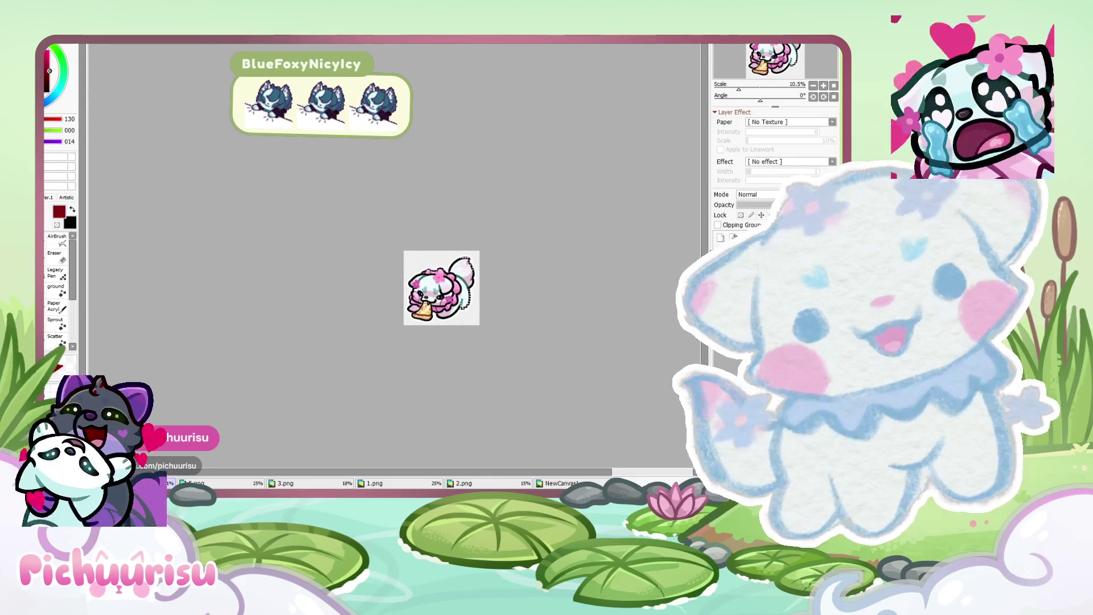
# Zoom the small SAI emote canvas, then switch over to Clip Studio Paint's hearts animation.
pyautogui.scroll(-2, 521, 250)
pyautogui.scroll(1, 521, 251)
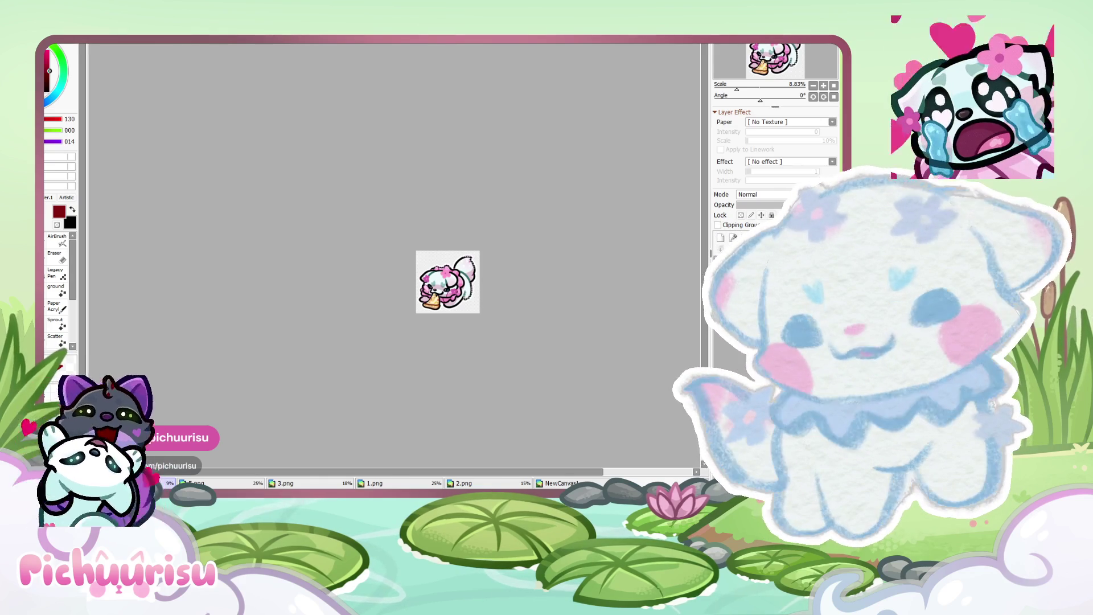
pyautogui.hotkey('alt', 'Tab')
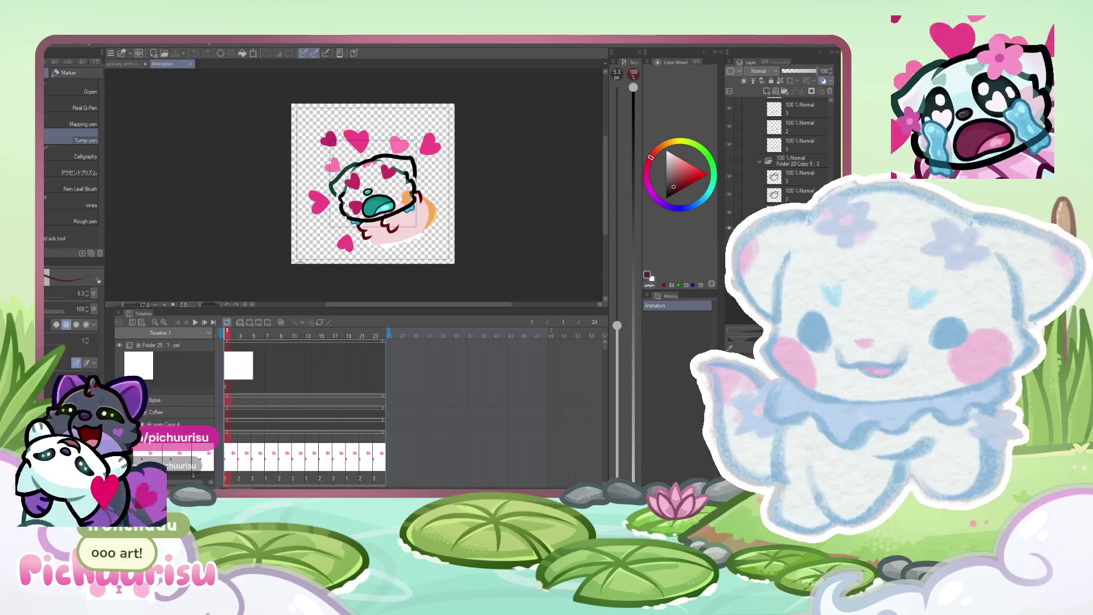
# Undo back to the green-haired chibi, play and pause the animation near frame 1, then switch to january_embrace_bytes.
pyautogui.scroll(1, 451, 242)
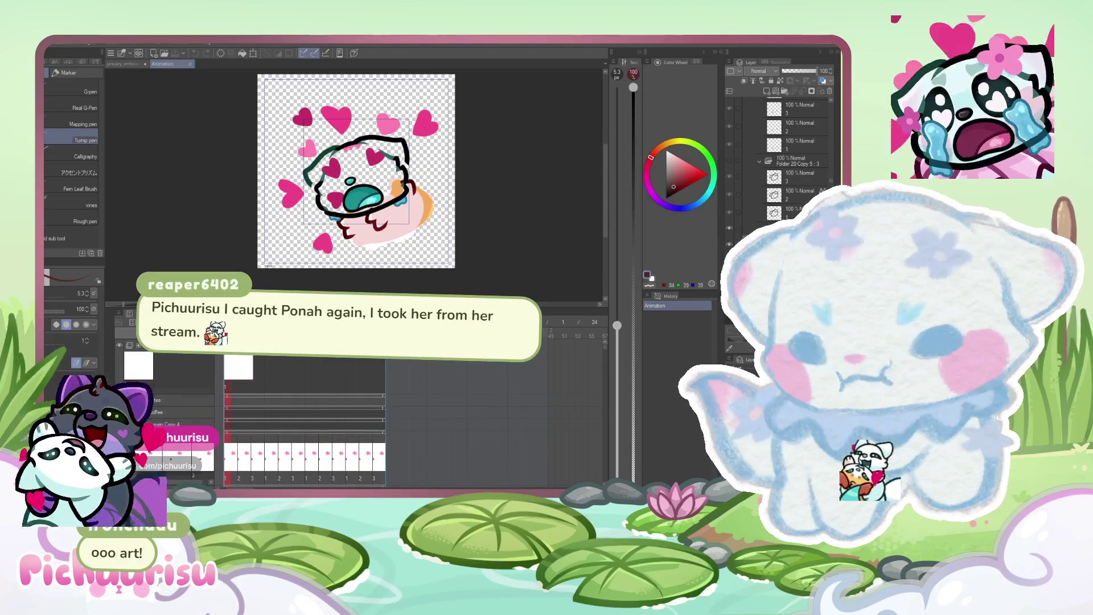
pyautogui.hotkey('ctrl', 'z')
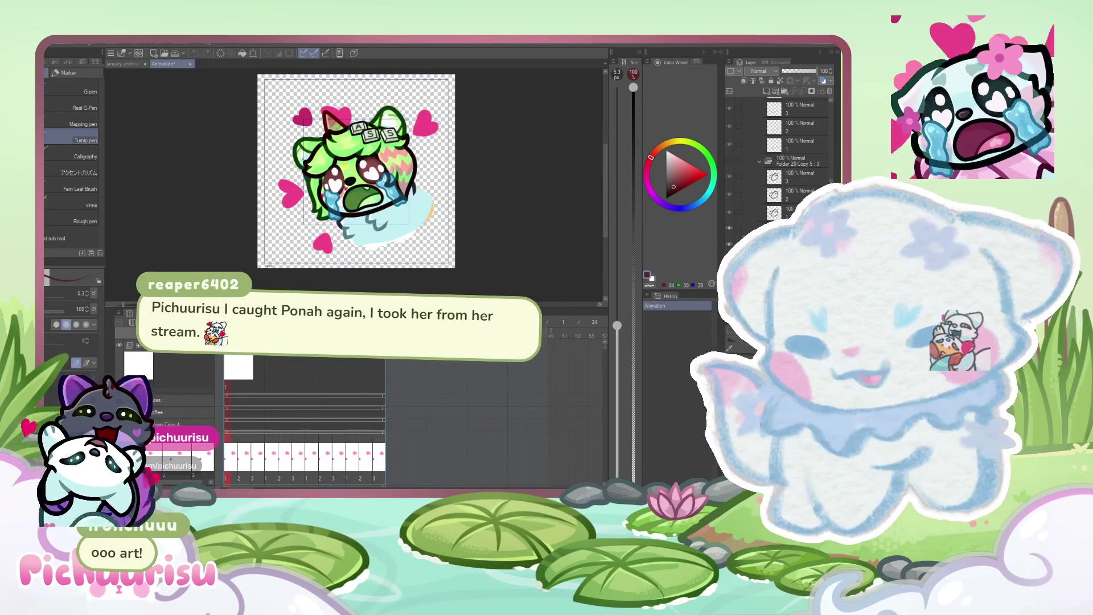
pyautogui.press('space')
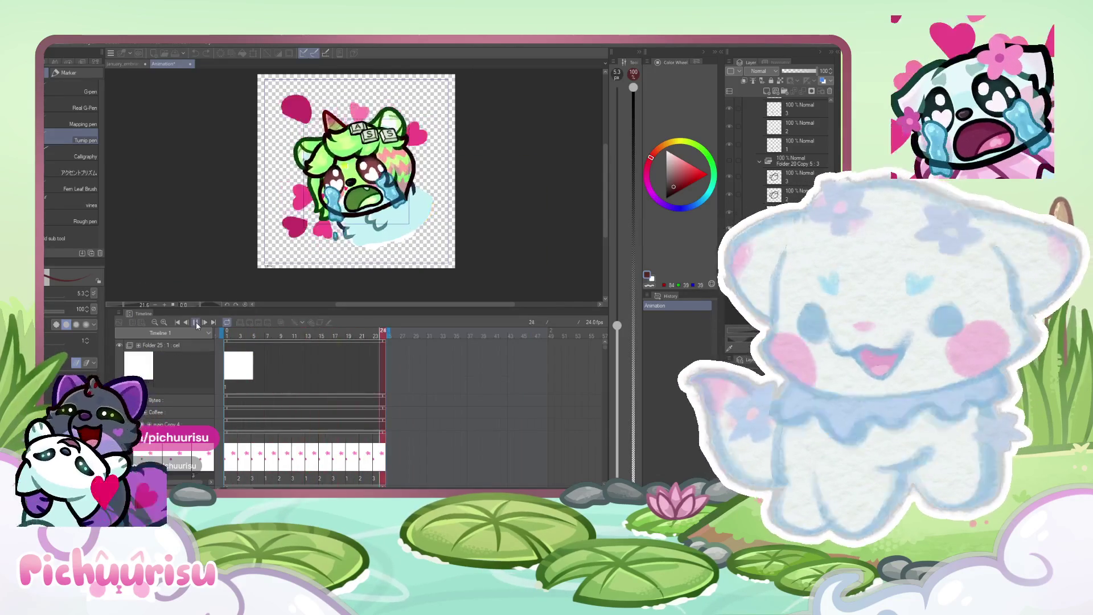
pyautogui.click(196, 323)
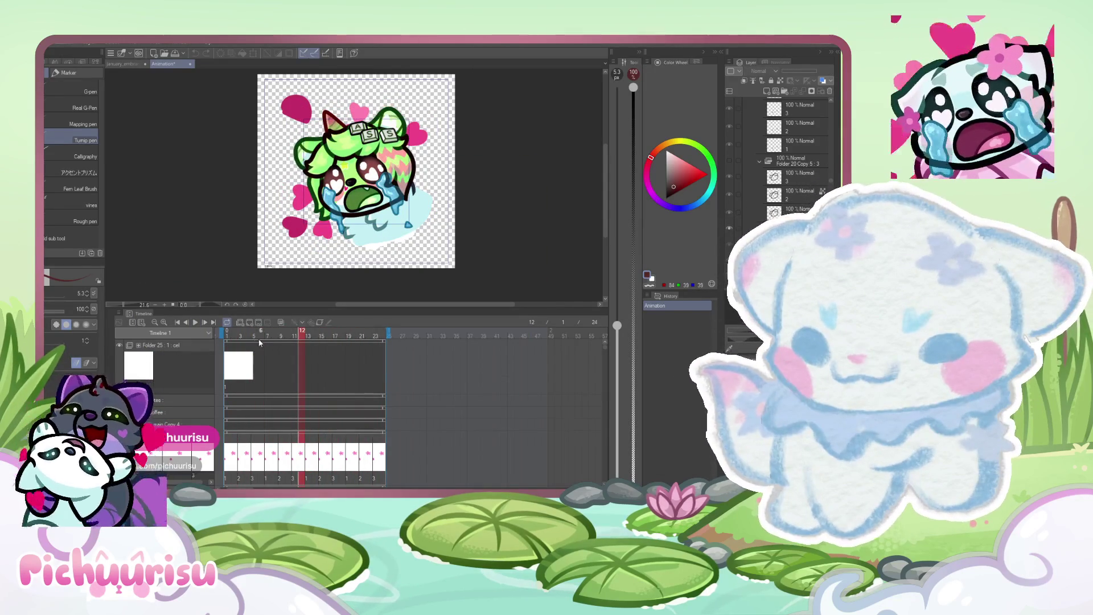
pyautogui.click(233, 334)
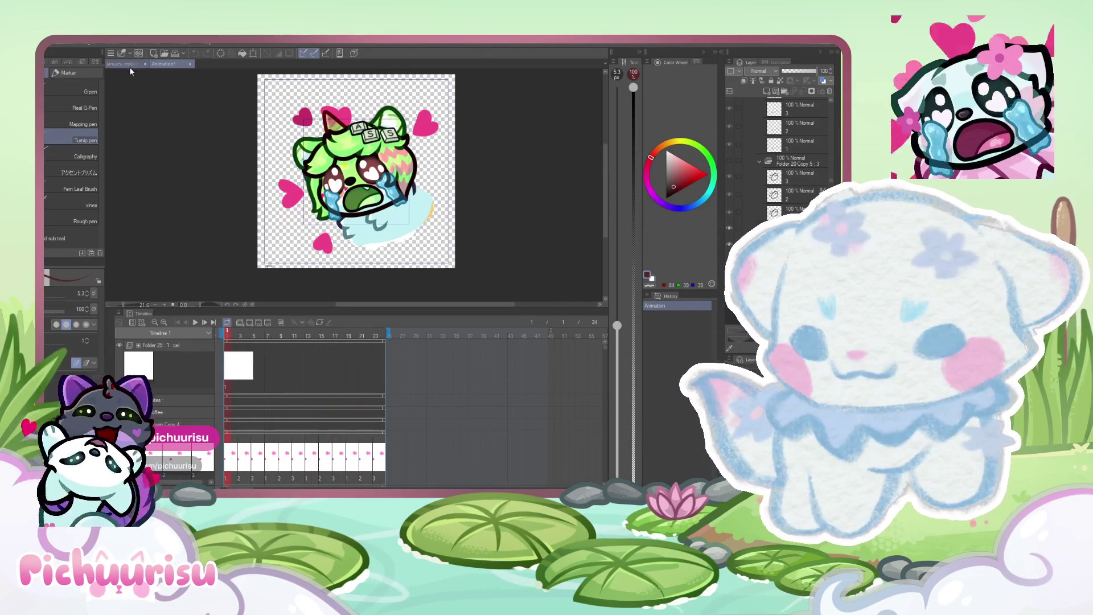
pyautogui.click(129, 64)
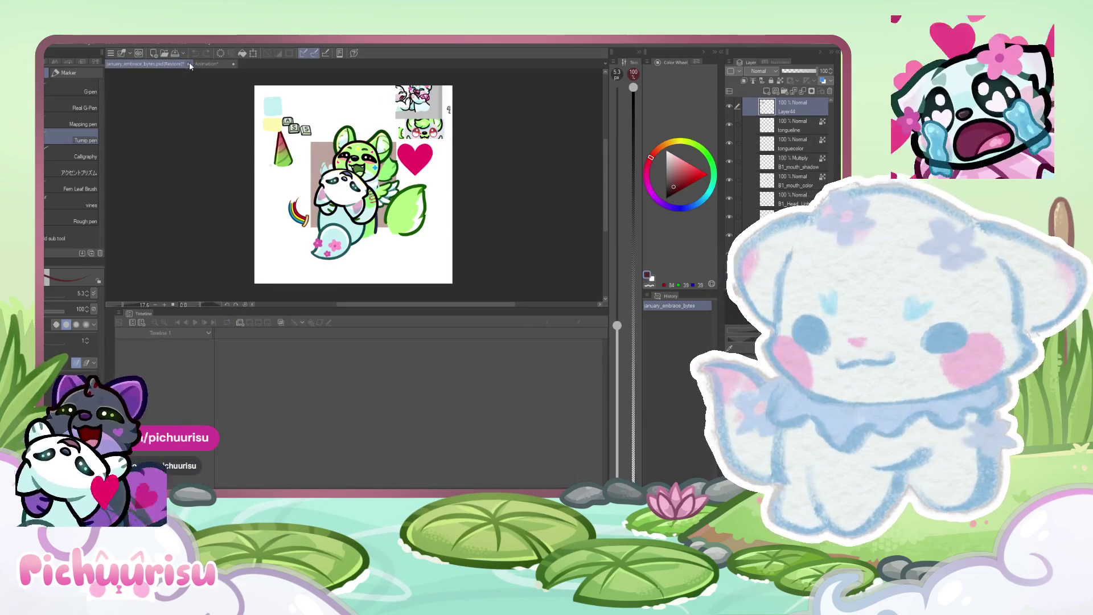
# Close the january_embrace_bytes document with Ctrl+W.
pyautogui.hotkey('ctrl', 'w')
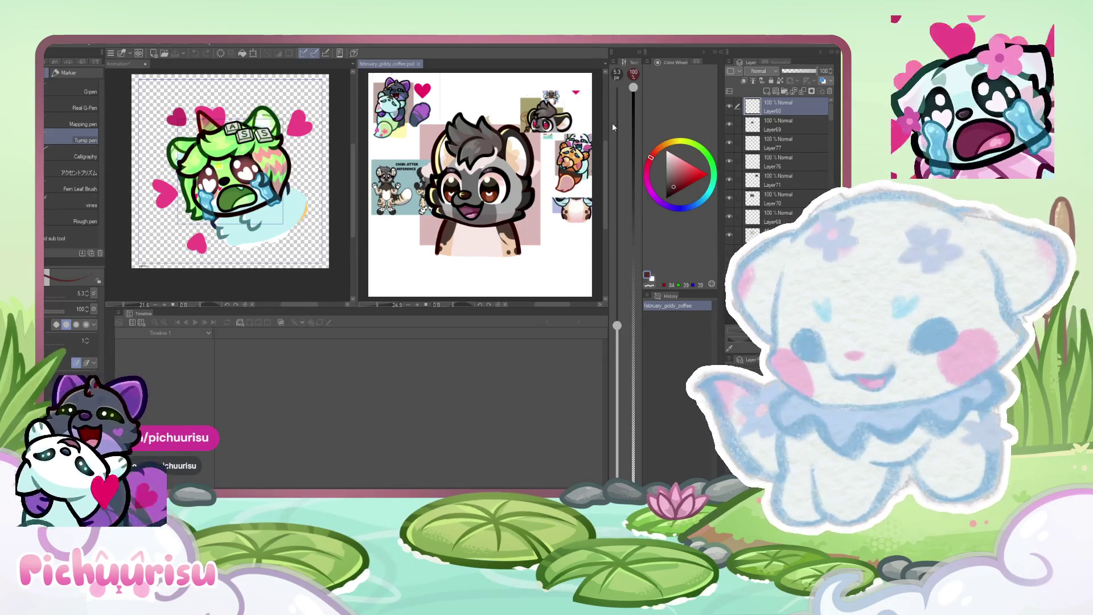
# Activate the Animation document, select the Coffee track's frame in Folder 20 Copy, zoom in, and pick the Eraser.
pyautogui.click(75, 206)
pyautogui.click(116, 205)
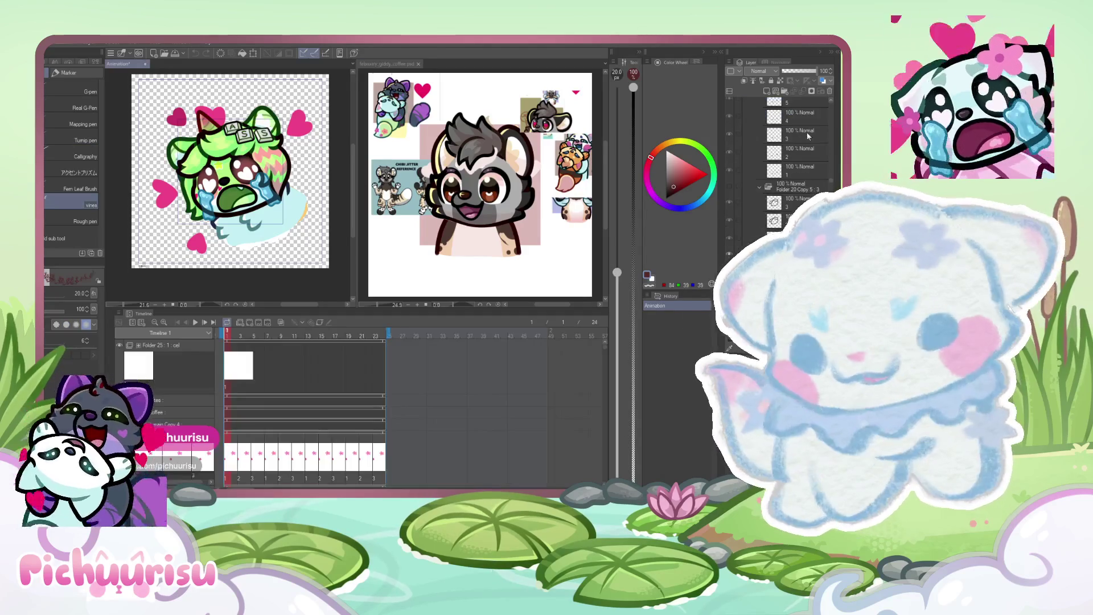
pyautogui.scroll(-3, 777, 185)
pyautogui.click(796, 211)
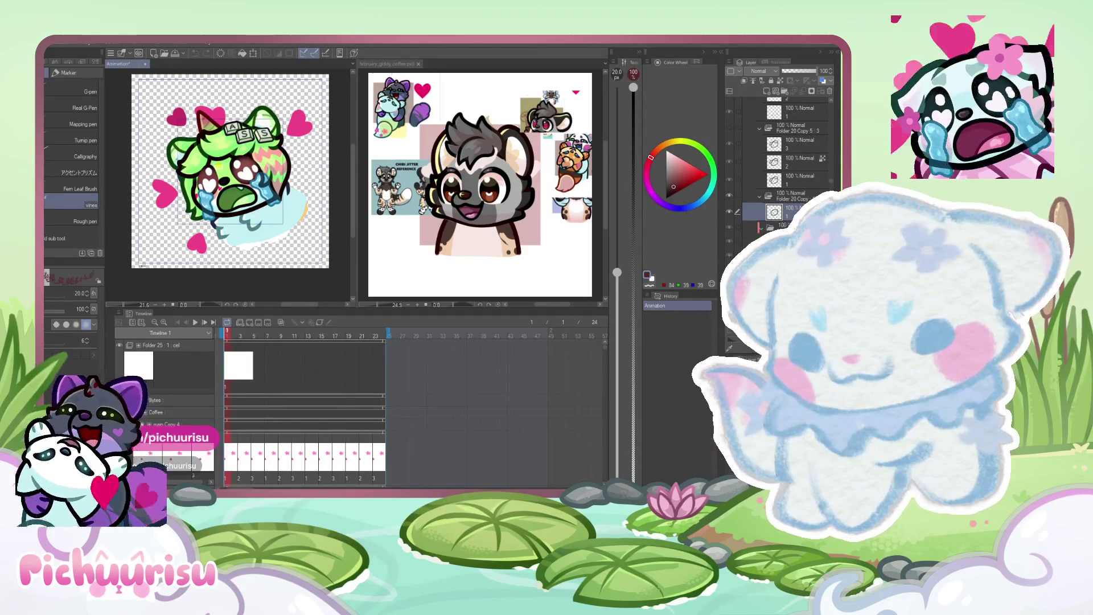
pyautogui.click(175, 413)
pyautogui.scroll(3, 308, 163)
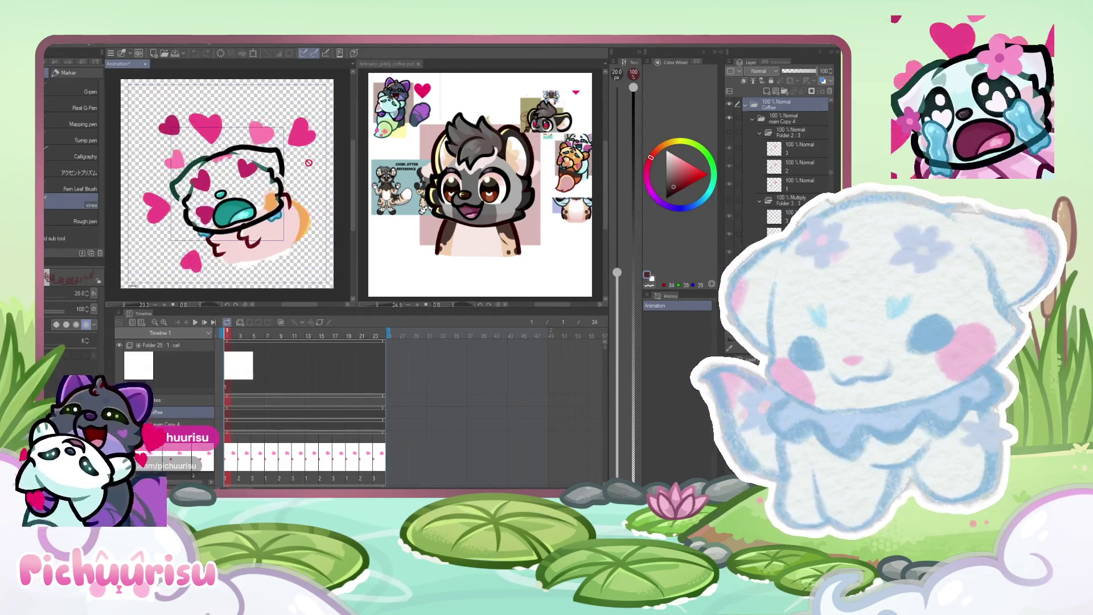
pyautogui.scroll(3, 309, 163)
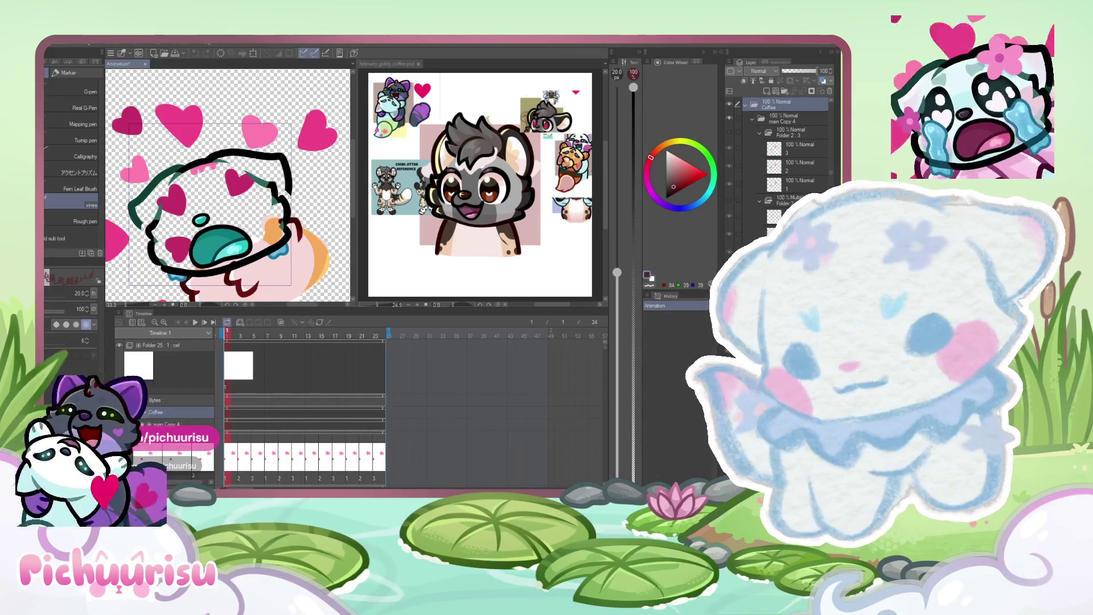
pyautogui.scroll(1, 303, 173)
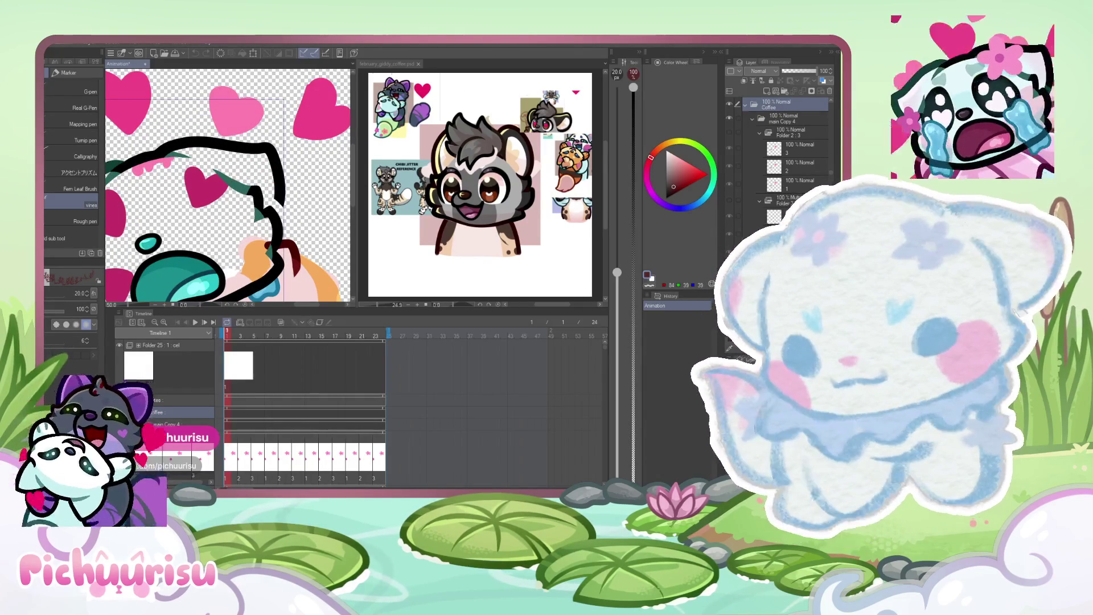
pyautogui.press('e')
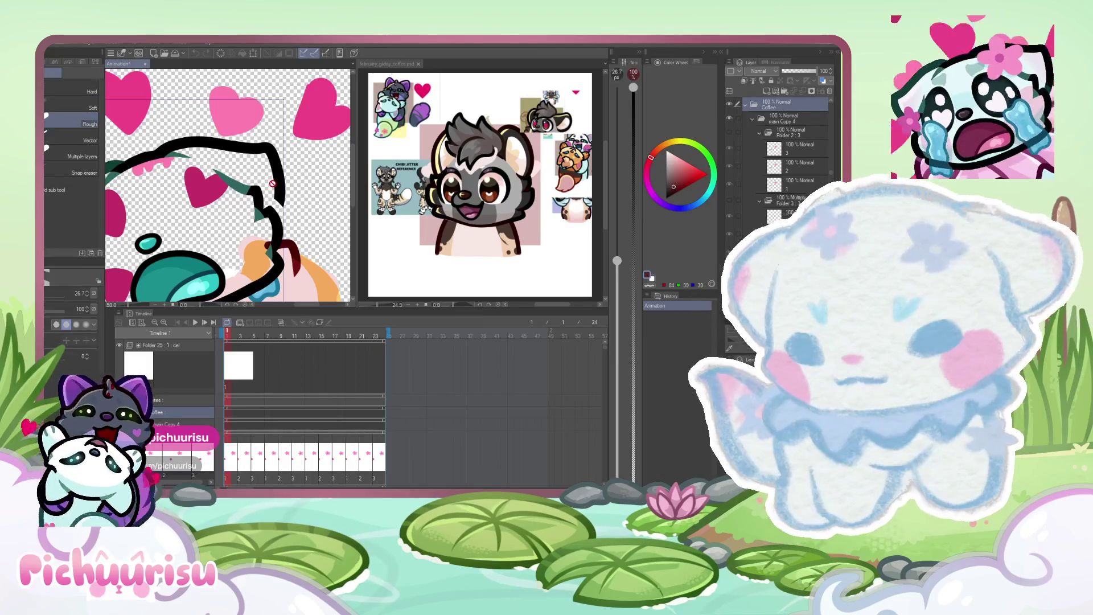
# Advance the animation to frame 2.
pyautogui.scroll(-10, 255, 408)
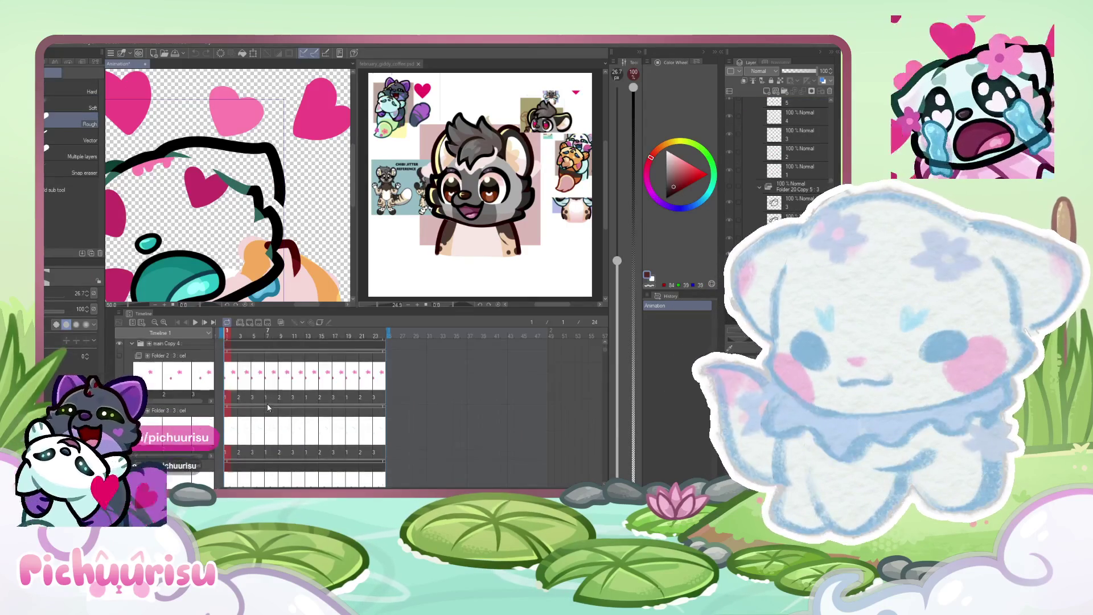
pyautogui.scroll(5, 255, 407)
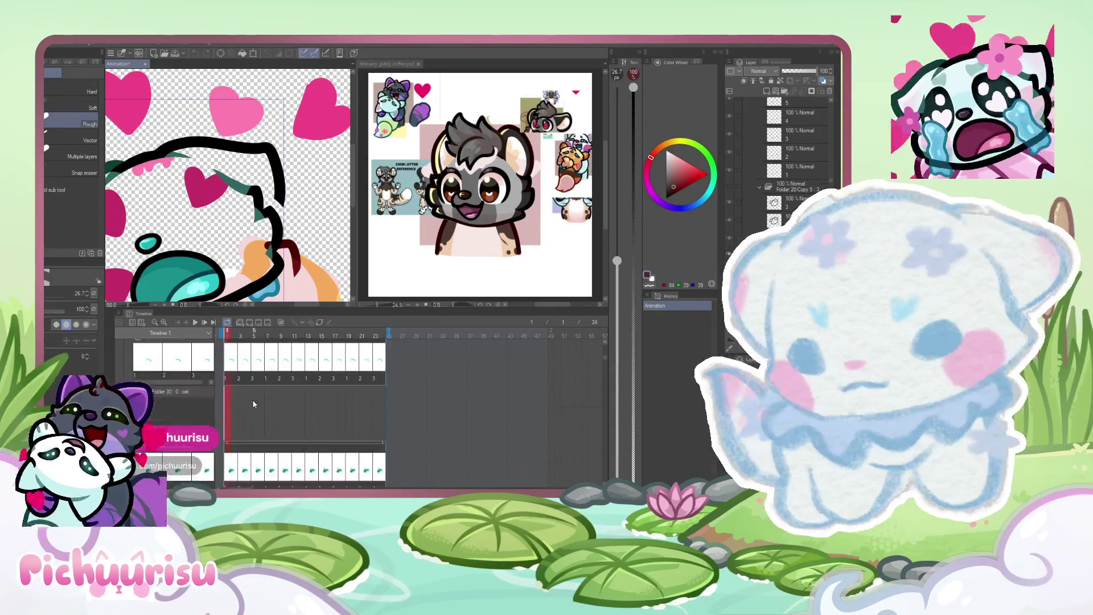
pyautogui.scroll(-2, 255, 405)
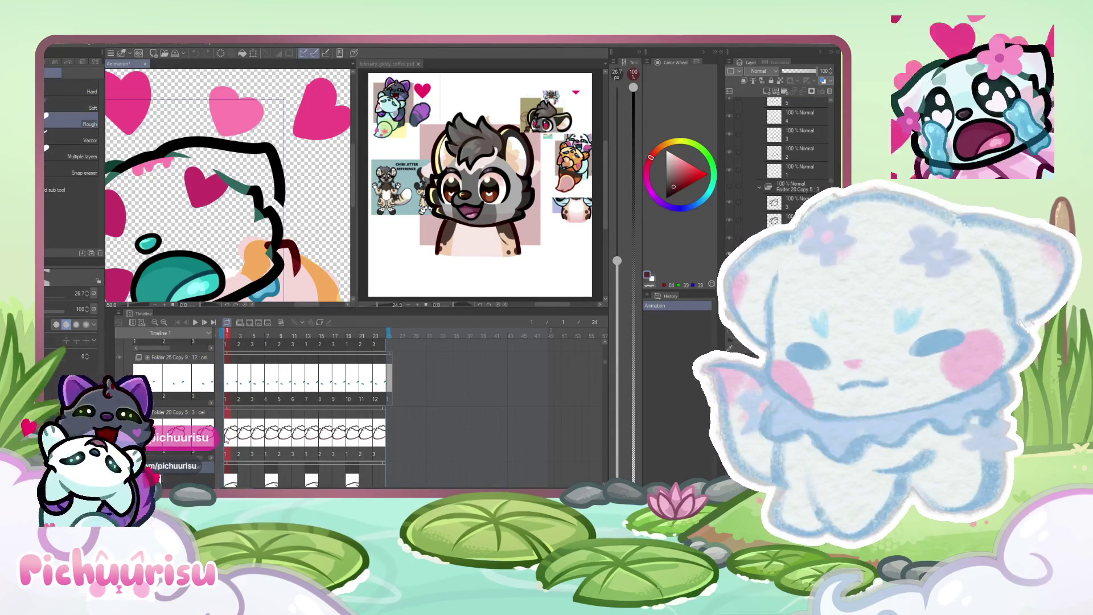
pyautogui.press('Right')
pyautogui.scroll(1, 285, 239)
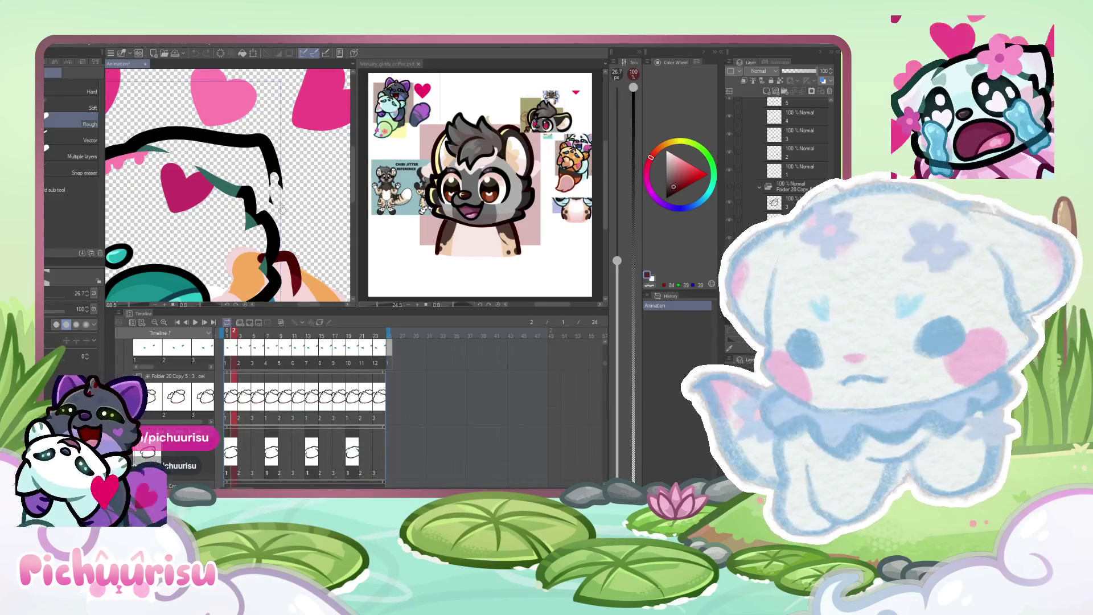
# Erase the hanging tail and stray bits of the black outline stroke.
pyautogui.moveTo(258, 132); pyautogui.dragTo(265, 172)
pyautogui.scroll(-3, 228, 171)
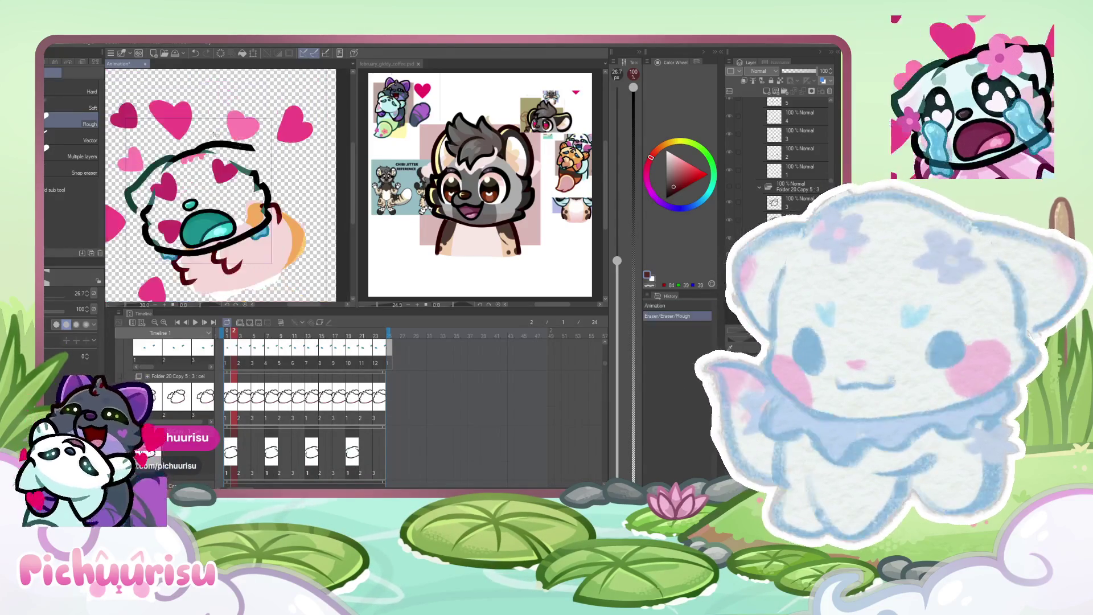
pyautogui.scroll(5, 184, 142)
pyautogui.moveTo(184, 141)
pyautogui.mouseDown()
pyautogui.moveTo(296, 170)
pyautogui.moveTo(228, 145)
pyautogui.moveTo(325, 143)
pyautogui.moveTo(329, 133)
pyautogui.mouseUp()
pyautogui.scroll(-3, 237, 141)
pyautogui.scroll(-3, 228, 170)
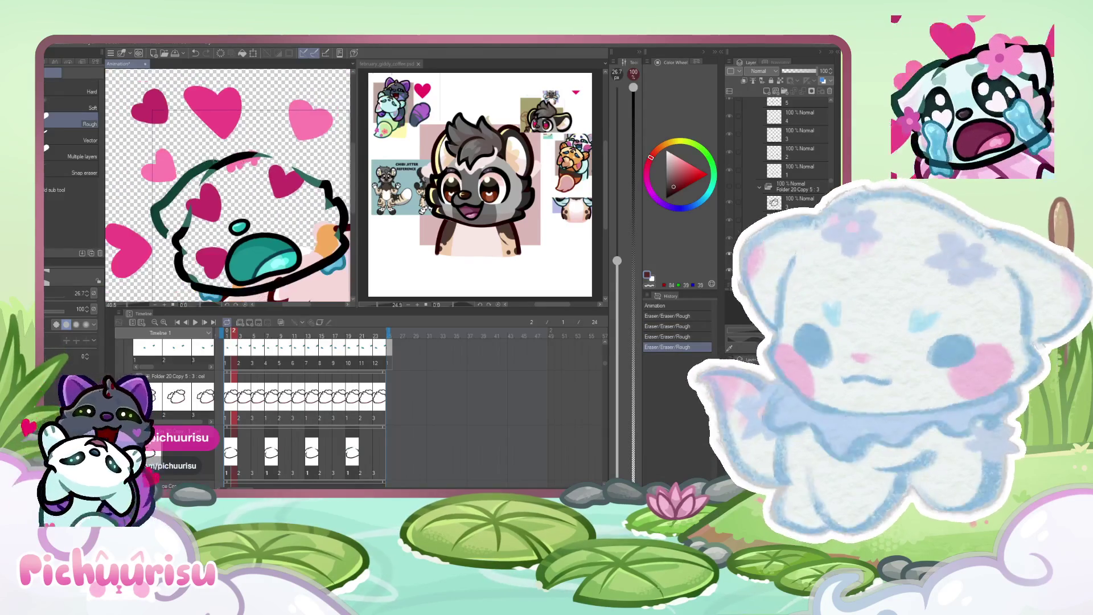
pyautogui.scroll(5, 197, 188)
pyautogui.scroll(-3, 198, 188)
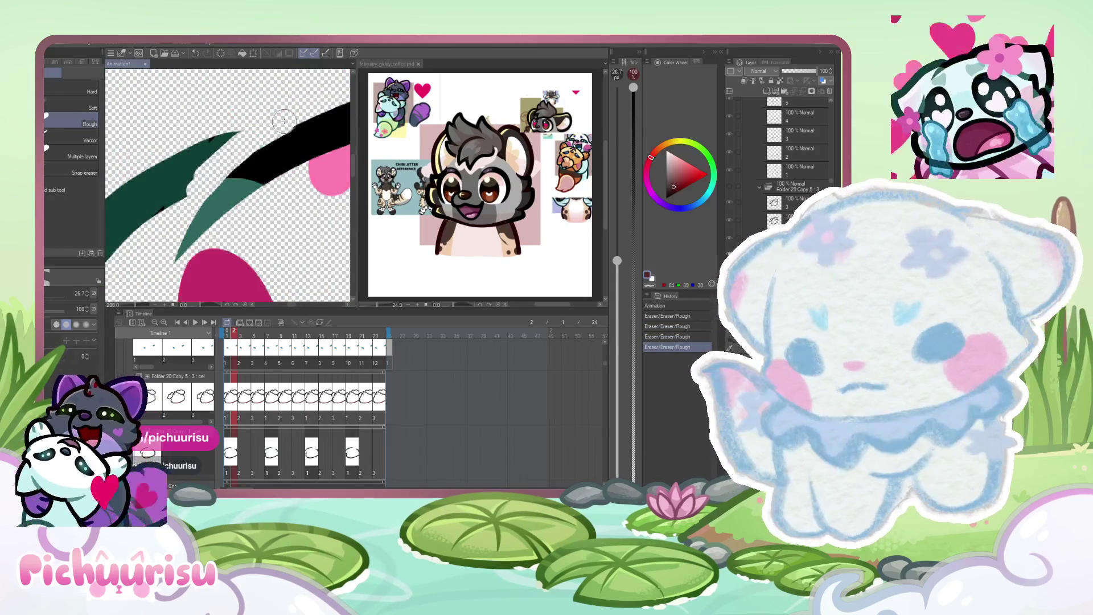
pyautogui.moveTo(264, 134); pyautogui.dragTo(287, 122)
pyautogui.scroll(-2, 210, 175)
# Erase the overlapping green strokes, including the dark-green diagonal at the left.
pyautogui.moveTo(210, 175)
pyautogui.mouseDown()
pyautogui.moveTo(187, 171)
pyautogui.moveTo(205, 154)
pyautogui.moveTo(197, 188)
pyautogui.moveTo(217, 165)
pyautogui.mouseUp()
pyautogui.scroll(-2, 226, 155)
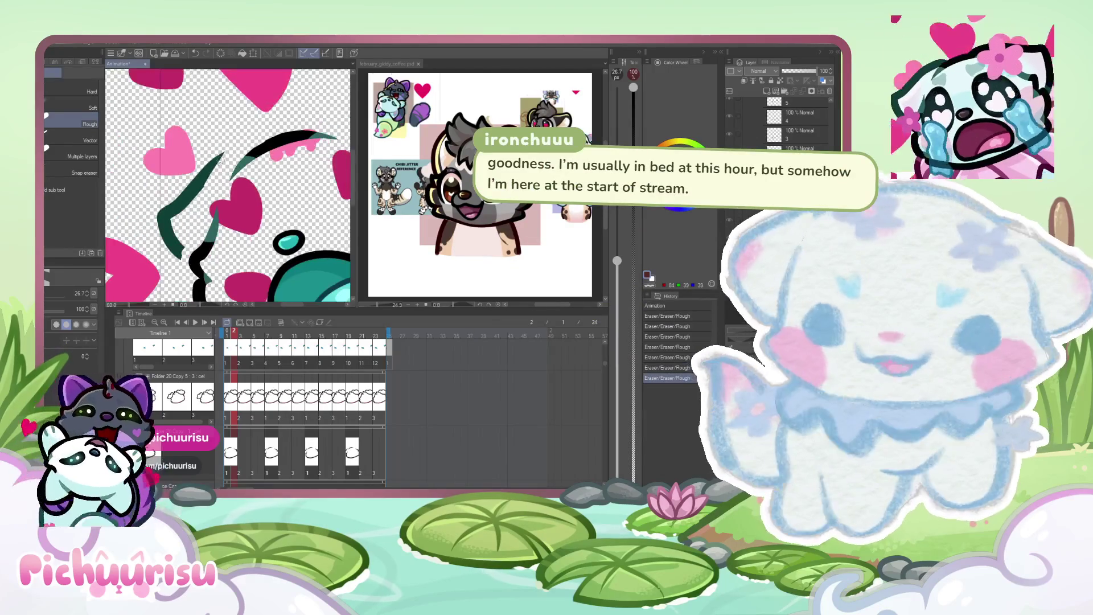
pyautogui.scroll(2, 183, 243)
pyautogui.moveTo(181, 254)
pyautogui.mouseDown()
pyautogui.moveTo(150, 190)
pyautogui.moveTo(148, 233)
pyautogui.mouseUp()
pyautogui.scroll(-1, 158, 264)
pyautogui.scroll(1, 158, 265)
pyautogui.moveTo(208, 167)
pyautogui.mouseDown()
pyautogui.moveTo(157, 234)
pyautogui.moveTo(148, 221)
pyautogui.moveTo(182, 196)
pyautogui.moveTo(146, 239)
pyautogui.mouseUp()
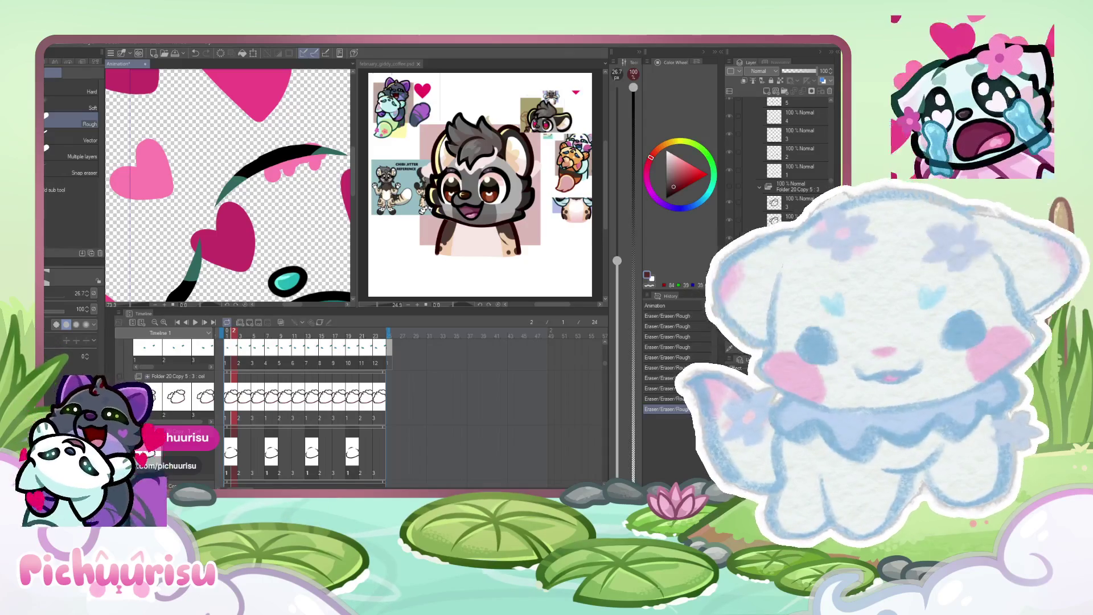
# Erase the leftover line remnants near the black outline.
pyautogui.scroll(-2, 283, 197)
pyautogui.scroll(5, 132, 193)
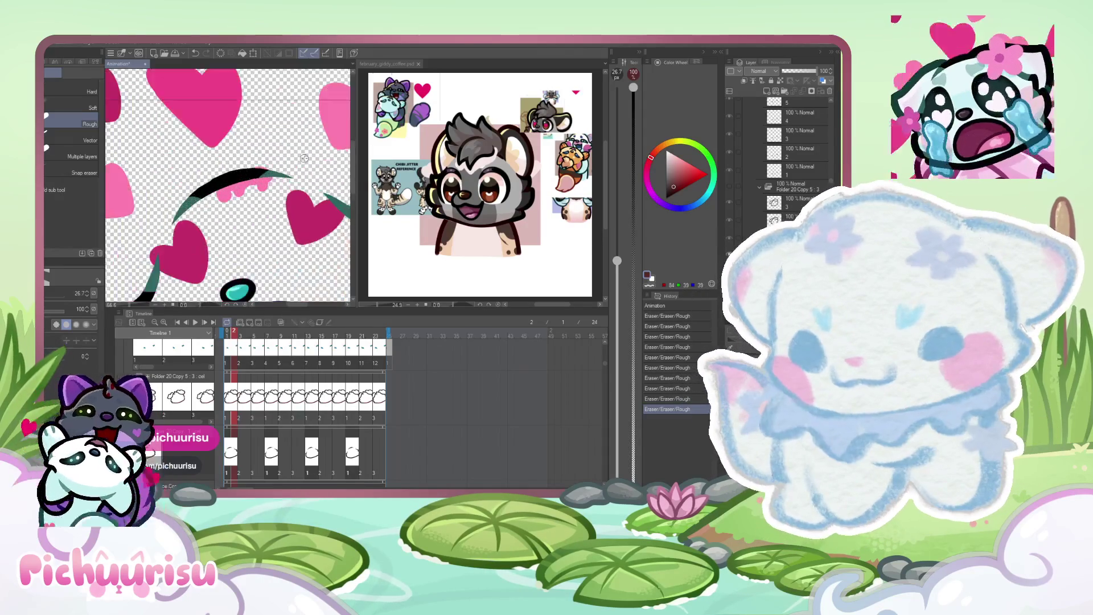
pyautogui.moveTo(137, 191); pyautogui.dragTo(259, 150)
pyautogui.moveTo(133, 193); pyautogui.dragTo(268, 170)
pyautogui.scroll(-2, 206, 180)
pyautogui.scroll(-3, 206, 179)
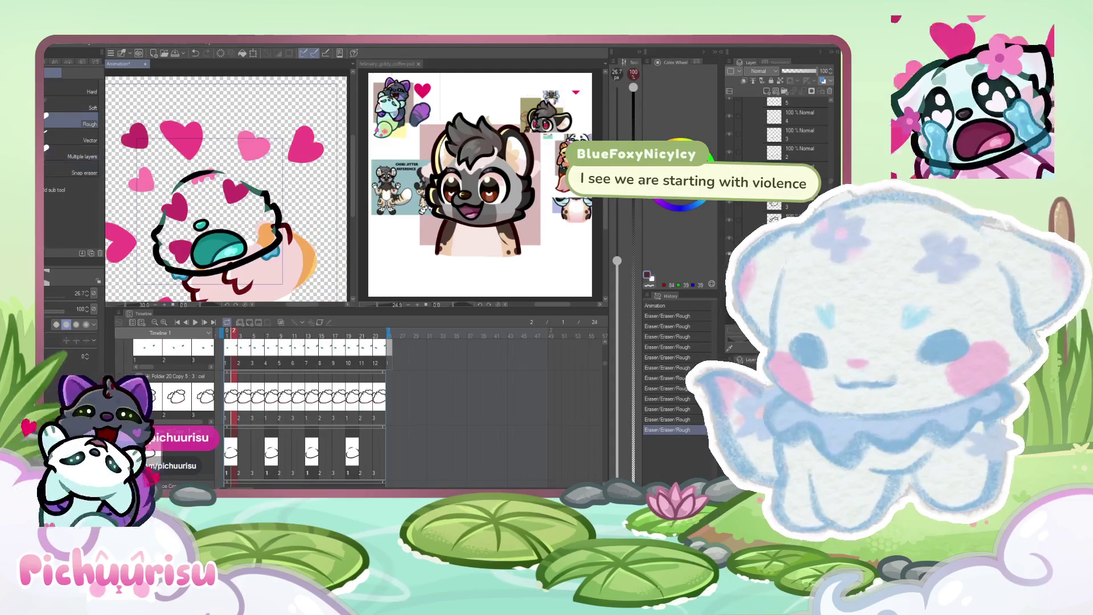
# Pick black from the outline and choose an inking pen at size 45.
pyautogui.press('p')
pyautogui.keyDown('alt'); pyautogui.click(206, 171); pyautogui.keyUp('alt')
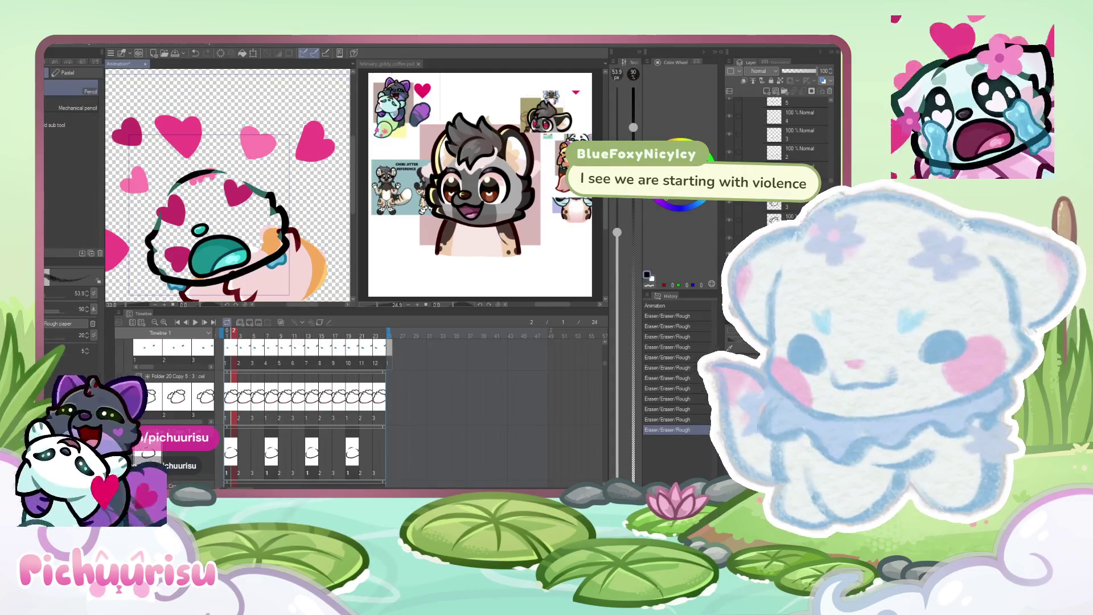
pyautogui.scroll(3, 225, 168)
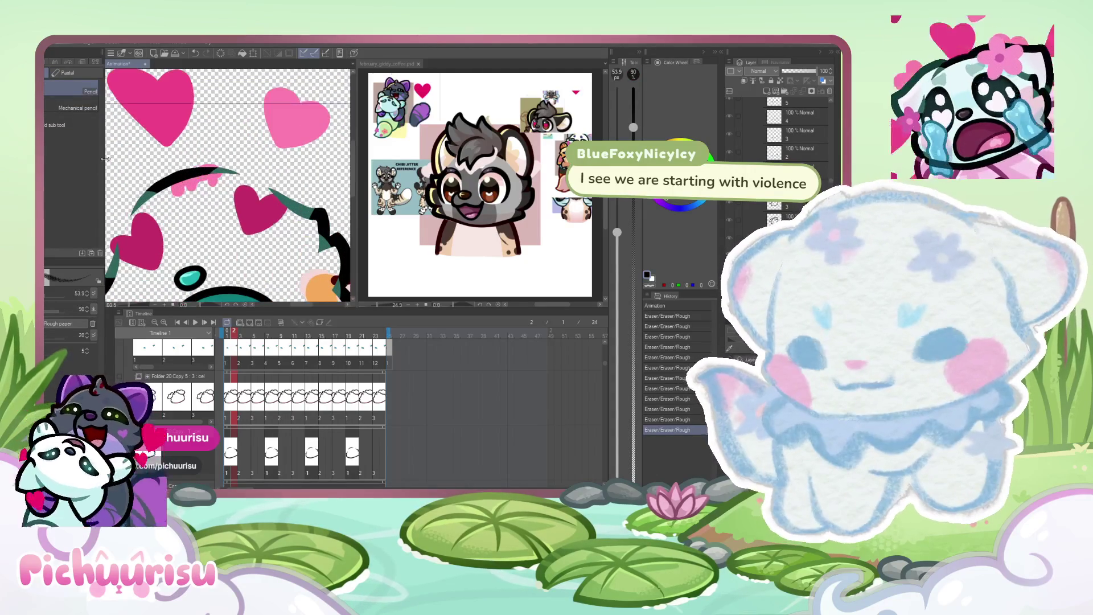
pyautogui.press('p')
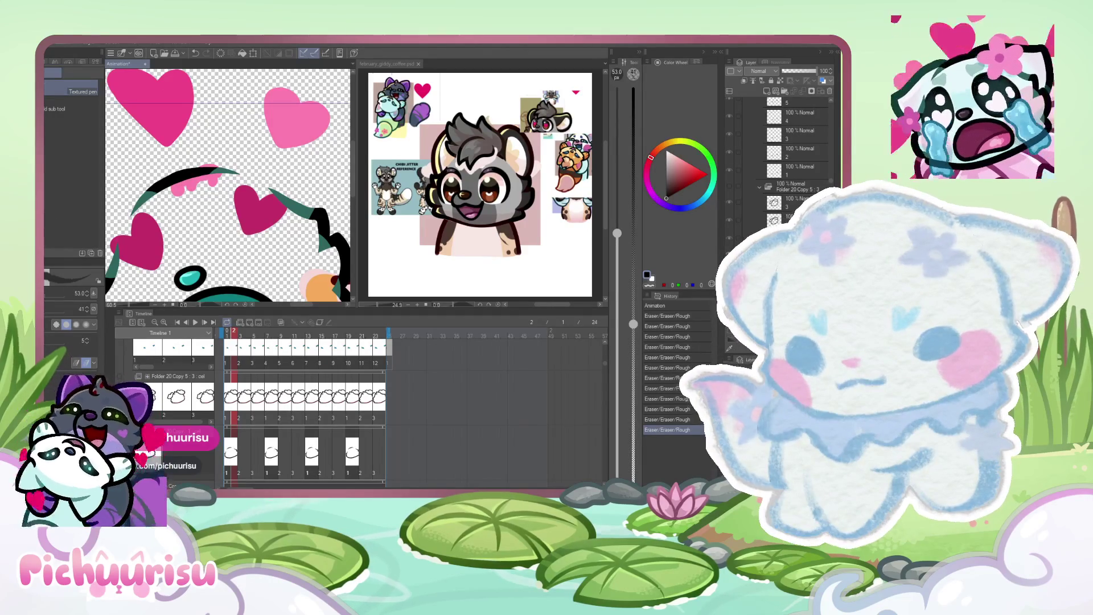
pyautogui.press('p')
pyautogui.press('p')
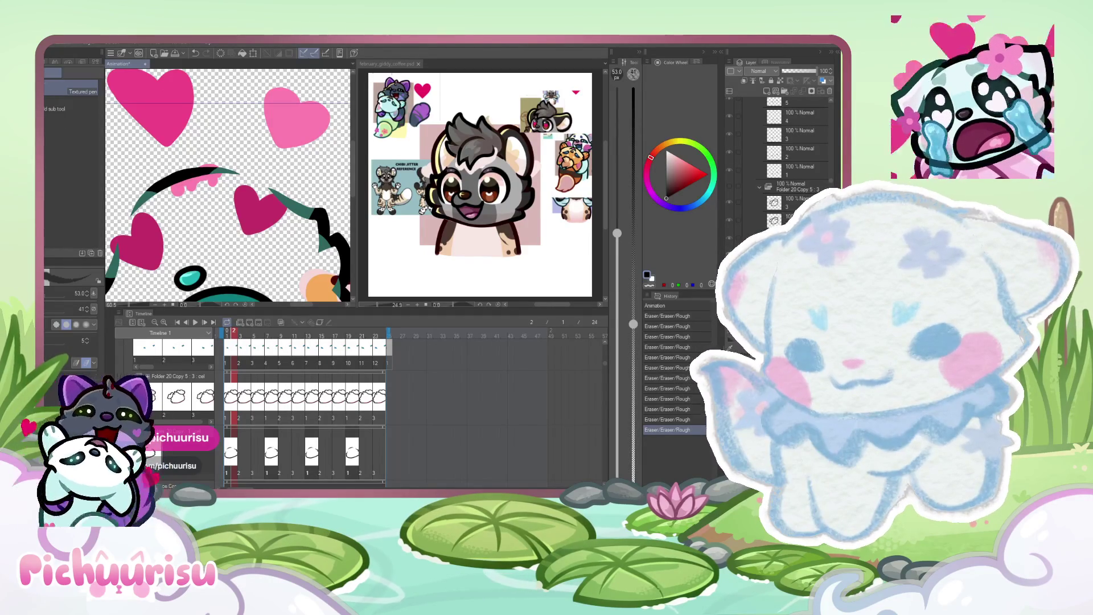
pyautogui.press('b')
pyautogui.press('j')
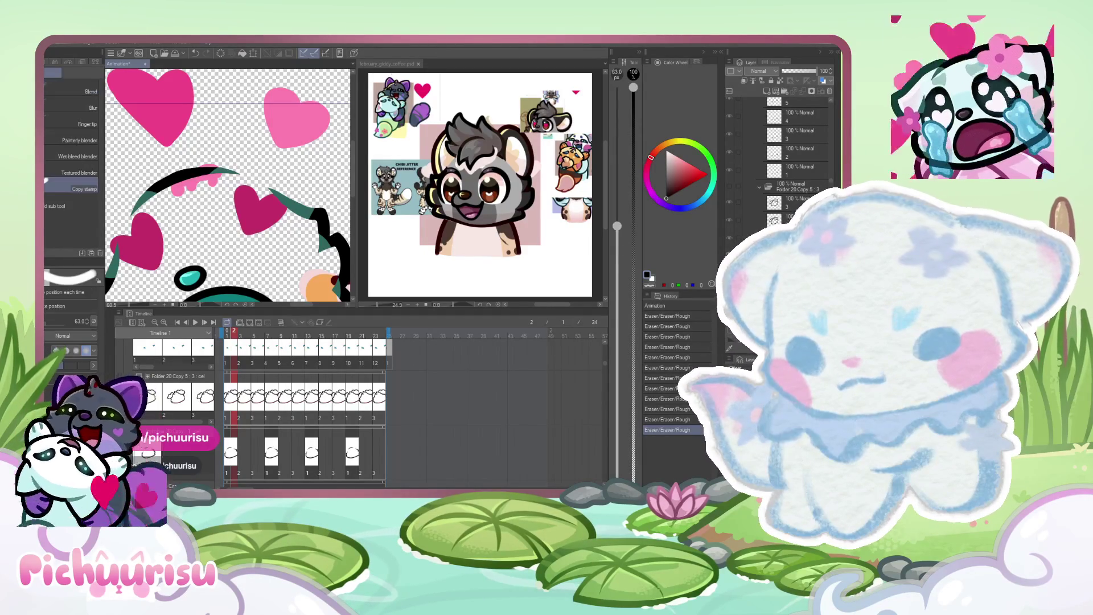
pyautogui.press('p')
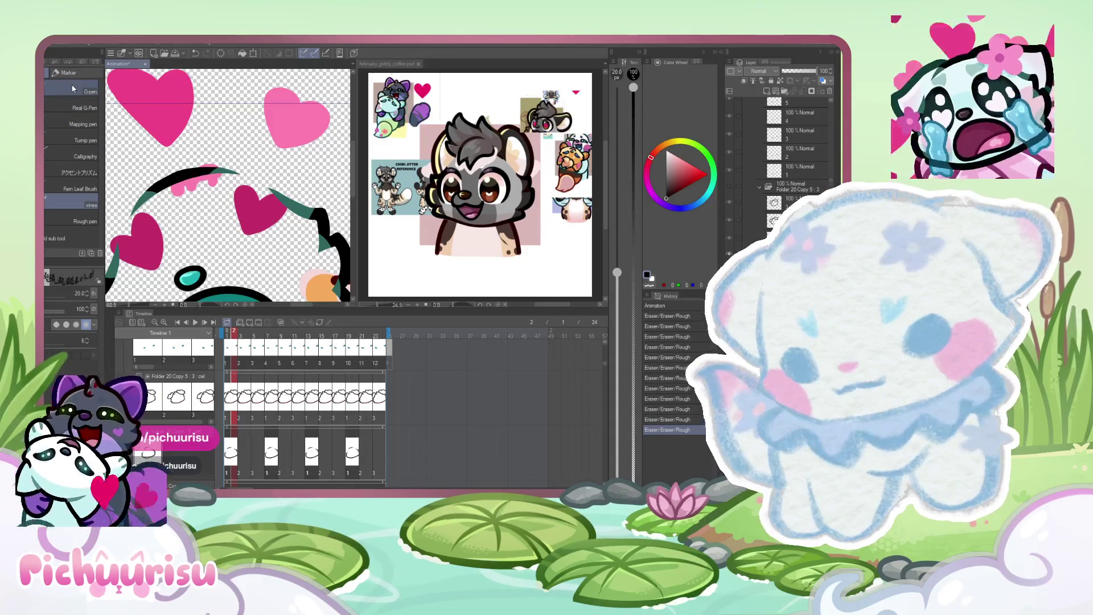
pyautogui.click(72, 83)
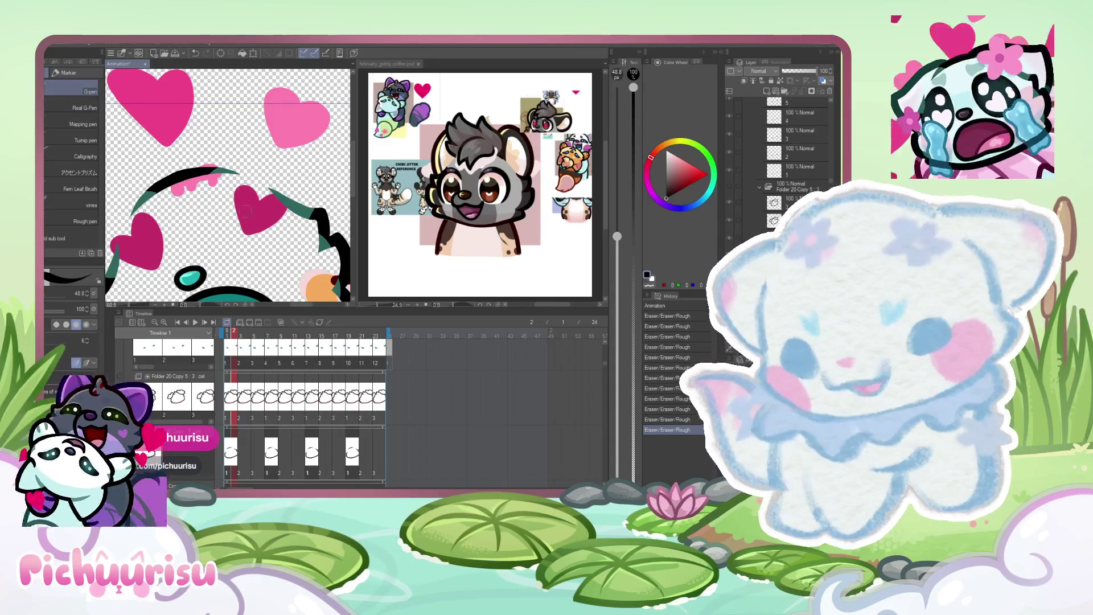
pyautogui.click(74, 142)
pyautogui.scroll(-2, 106, 251)
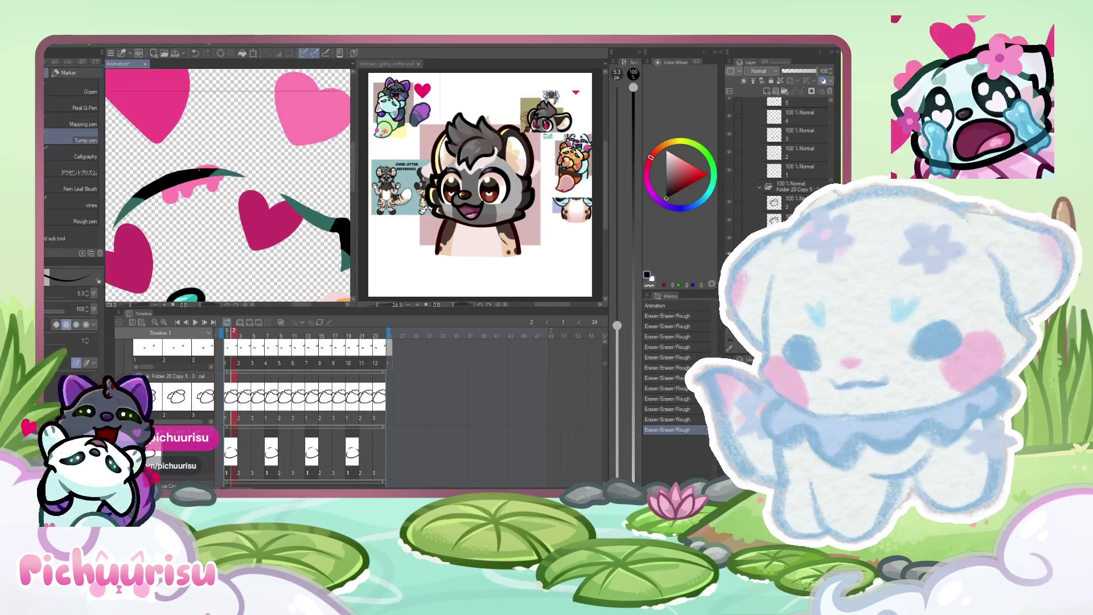
pyautogui.click(84, 297)
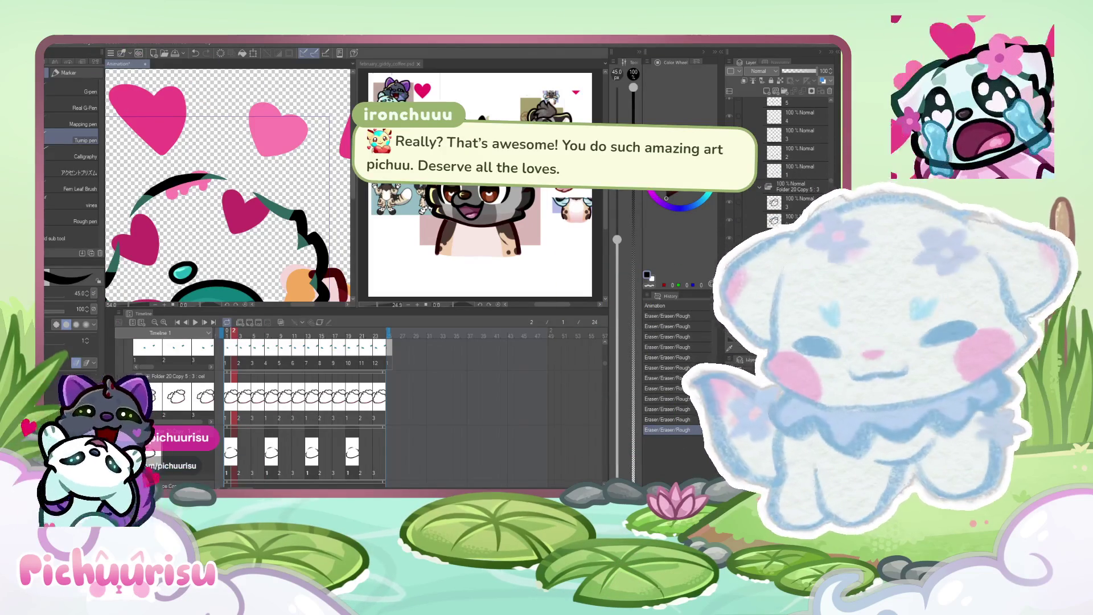
# Try several black outline strokes arcing over the hearts, undoing each one.
pyautogui.scroll(2, 173, 170)
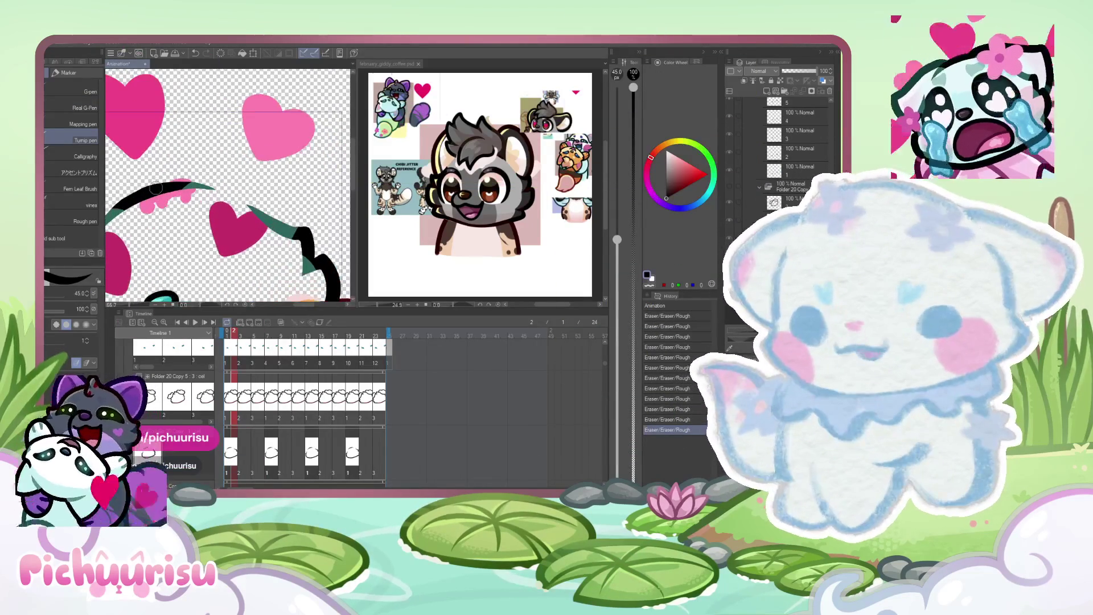
pyautogui.moveTo(149, 191)
pyautogui.mouseDown()
pyautogui.moveTo(279, 127)
pyautogui.moveTo(304, 233)
pyautogui.mouseUp()
pyautogui.scroll(1, 176, 198)
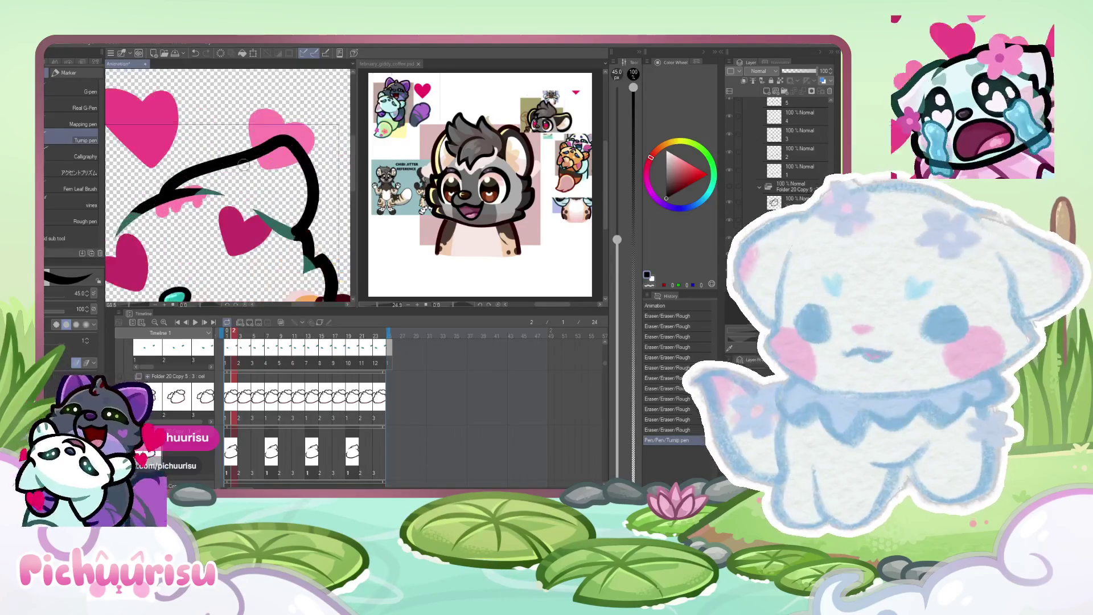
pyautogui.hotkey('ctrl', 'z')
pyautogui.moveTo(163, 196)
pyautogui.mouseDown()
pyautogui.moveTo(230, 166)
pyautogui.moveTo(342, 193)
pyautogui.moveTo(333, 256)
pyautogui.mouseUp()
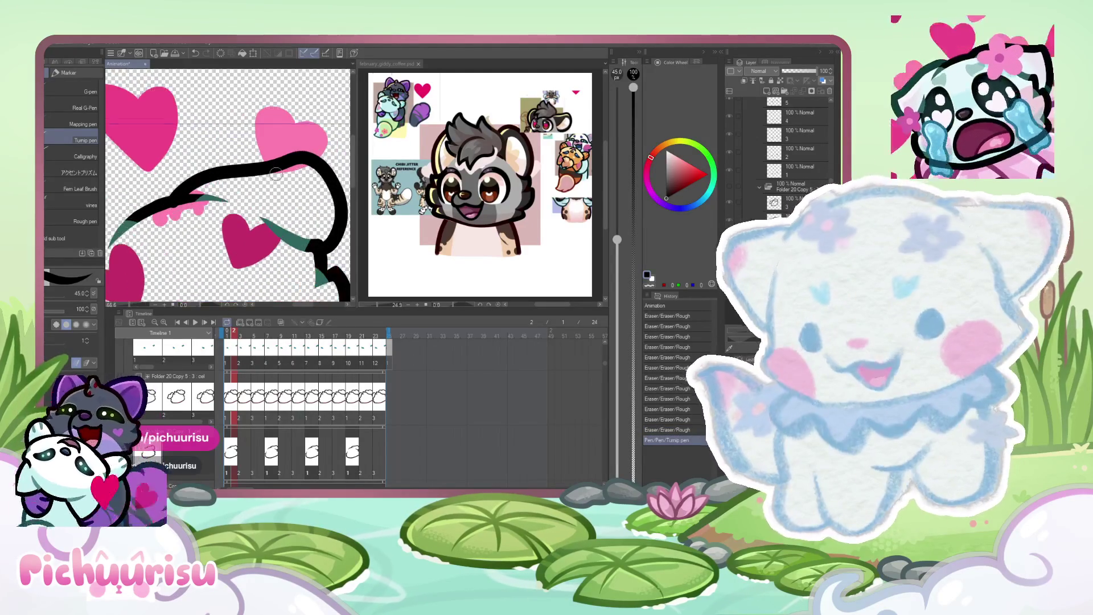
pyautogui.hotkey('ctrl', 'z')
pyautogui.moveTo(153, 206)
pyautogui.mouseDown()
pyautogui.moveTo(284, 129)
pyautogui.moveTo(327, 250)
pyautogui.mouseUp()
pyautogui.hotkey('ctrl', 'z')
pyautogui.scroll(-1, 164, 211)
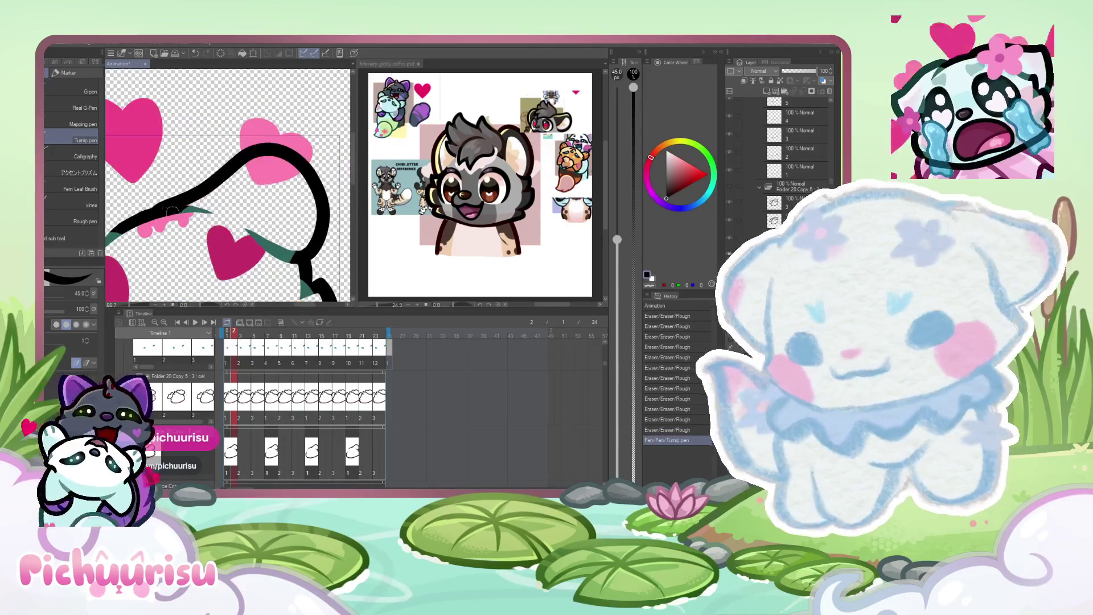
pyautogui.moveTo(114, 230)
pyautogui.mouseDown()
pyautogui.moveTo(236, 141)
pyautogui.moveTo(313, 182)
pyautogui.moveTo(319, 239)
pyautogui.mouseUp()
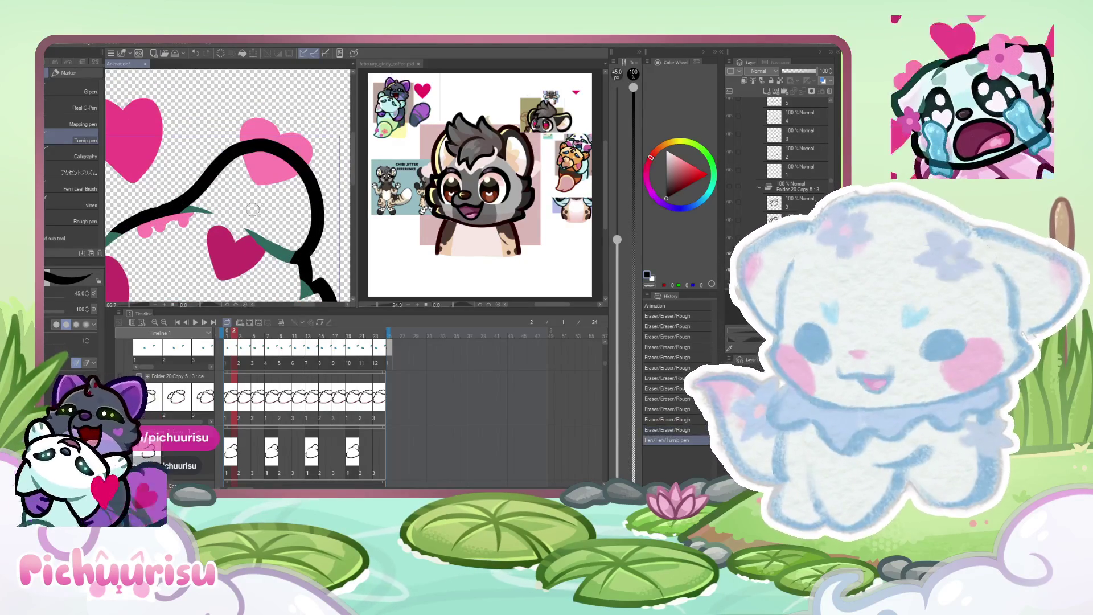
pyautogui.scroll(-4, 307, 155)
pyautogui.scroll(2, 313, 153)
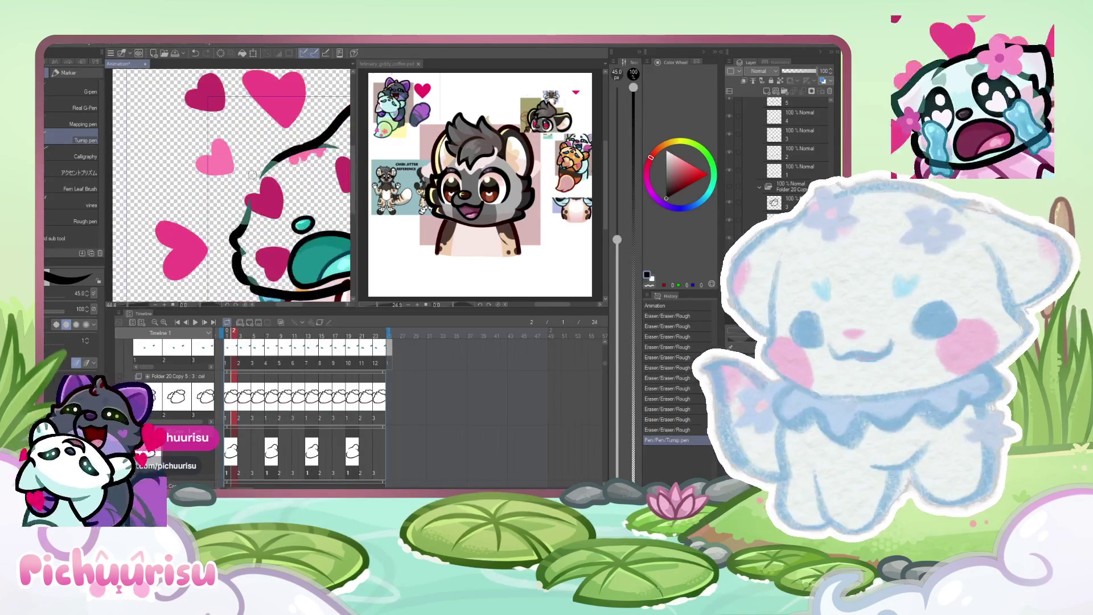
pyautogui.scroll(-3, 329, 149)
pyautogui.scroll(6, 328, 150)
pyautogui.hotkey('ctrl', 'z')
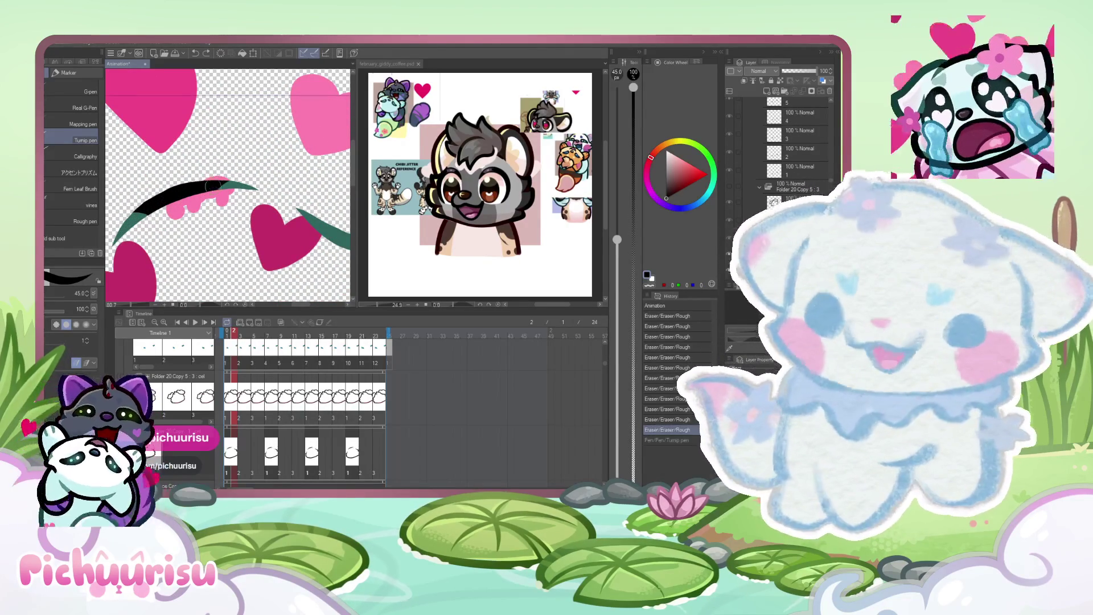
# Draw a thick black outline from the left edge and extend it in a loop down-left.
pyautogui.scroll(1, 159, 215)
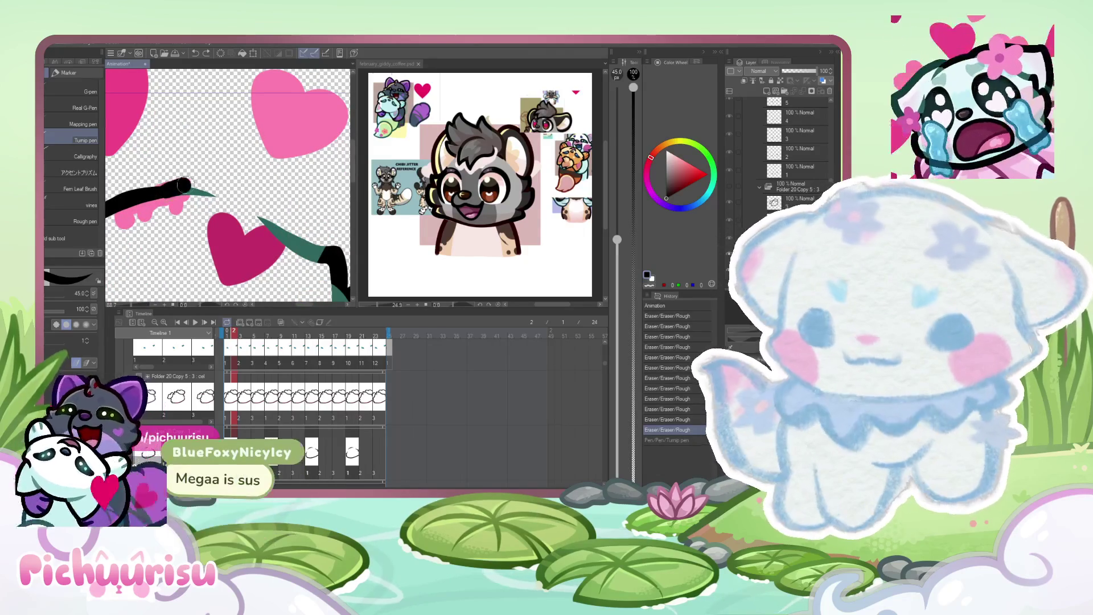
pyautogui.moveTo(111, 211); pyautogui.dragTo(335, 181)
pyautogui.scroll(-4, 335, 181)
pyautogui.scroll(3, 230, 183)
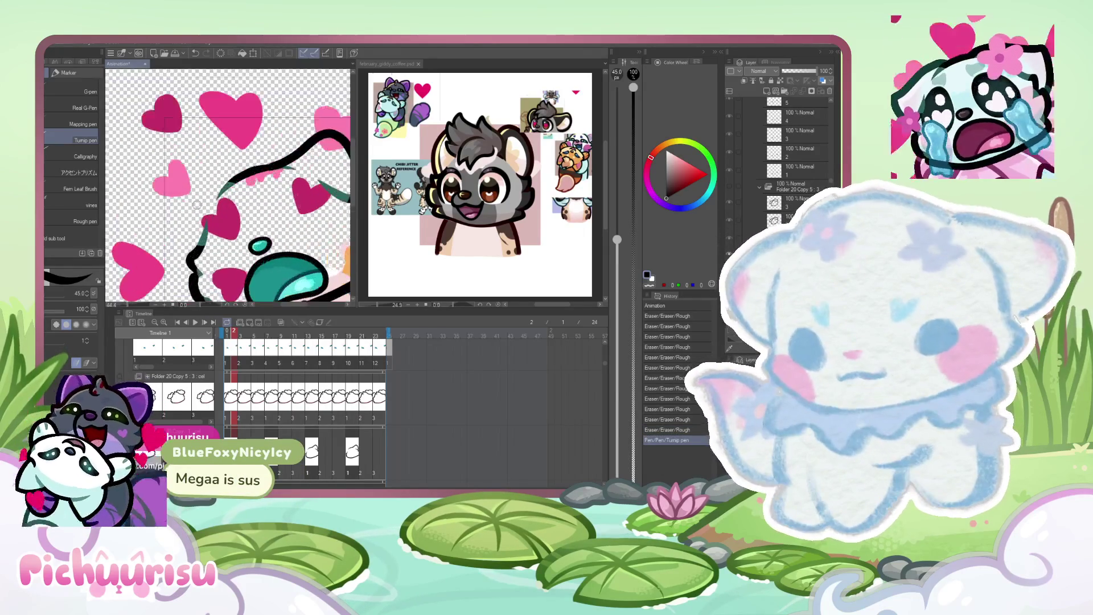
pyautogui.moveTo(230, 184); pyautogui.dragTo(188, 296)
pyautogui.scroll(-3, 158, 222)
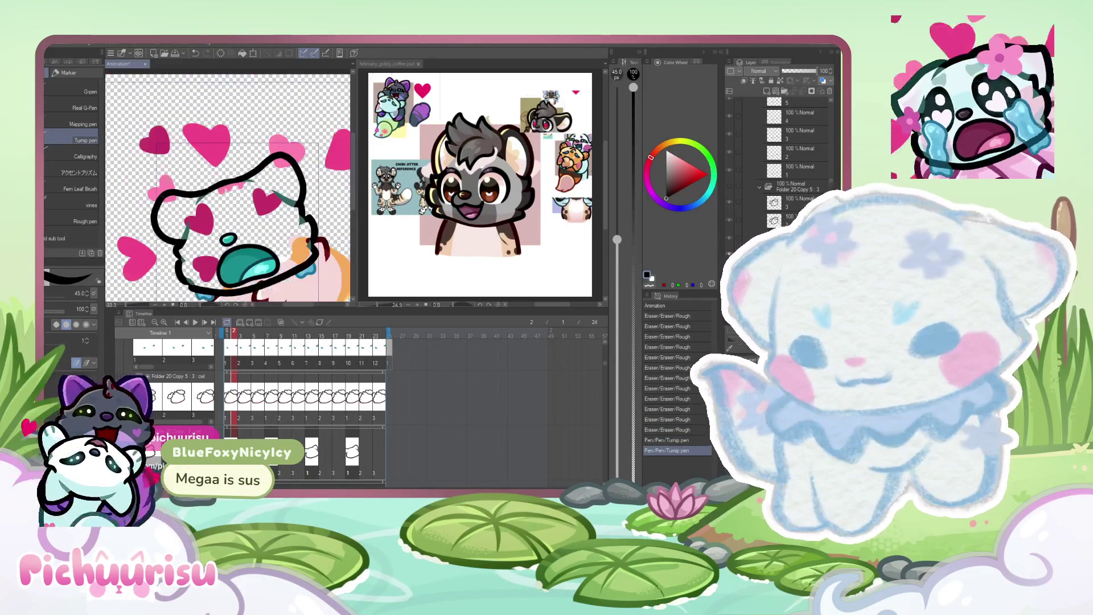
pyautogui.scroll(2, 158, 222)
# Redraw the loop from the line's end, then discard it after undoing and redoing.
pyautogui.hotkey('ctrl', 'z')
pyautogui.scroll(-1, 282, 137)
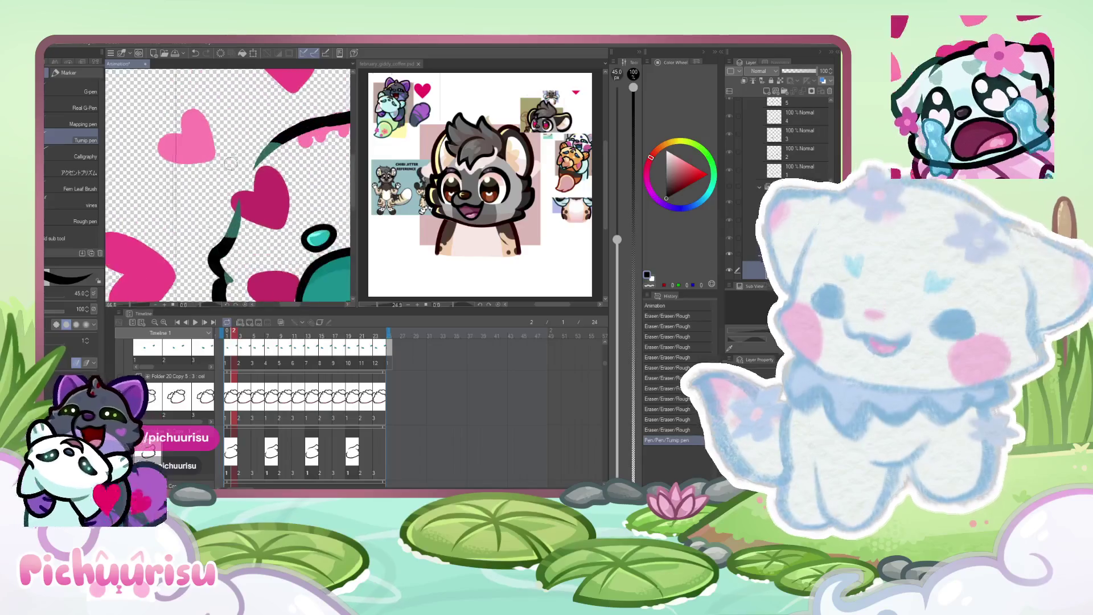
pyautogui.moveTo(280, 136); pyautogui.dragTo(171, 282)
pyautogui.scroll(-2, 148, 228)
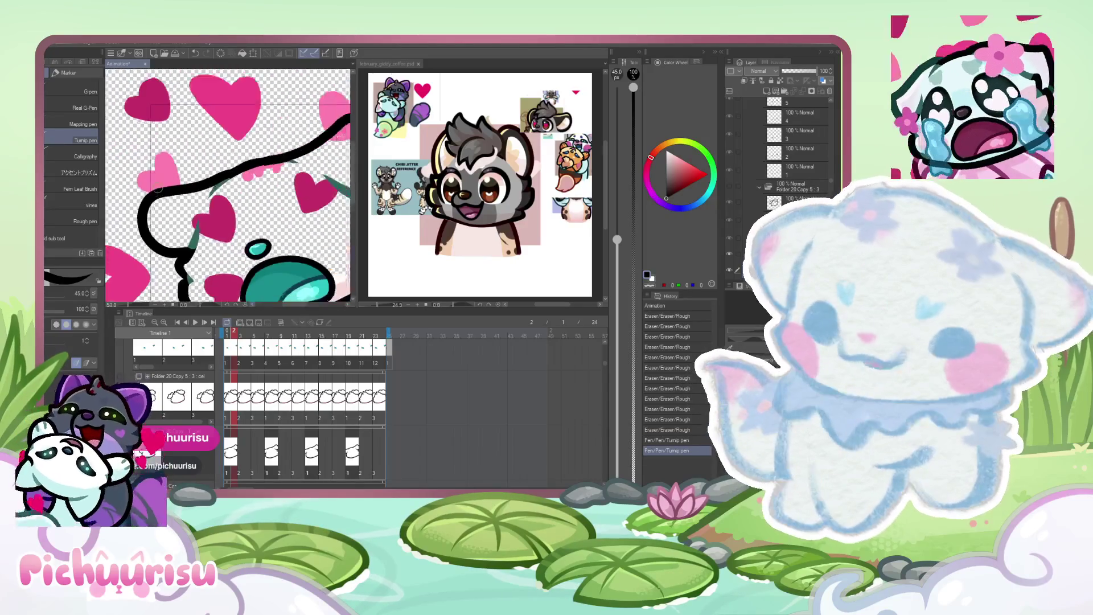
pyautogui.scroll(1, 142, 222)
pyautogui.hotkey('ctrl', 'z')
pyautogui.scroll(3, 198, 264)
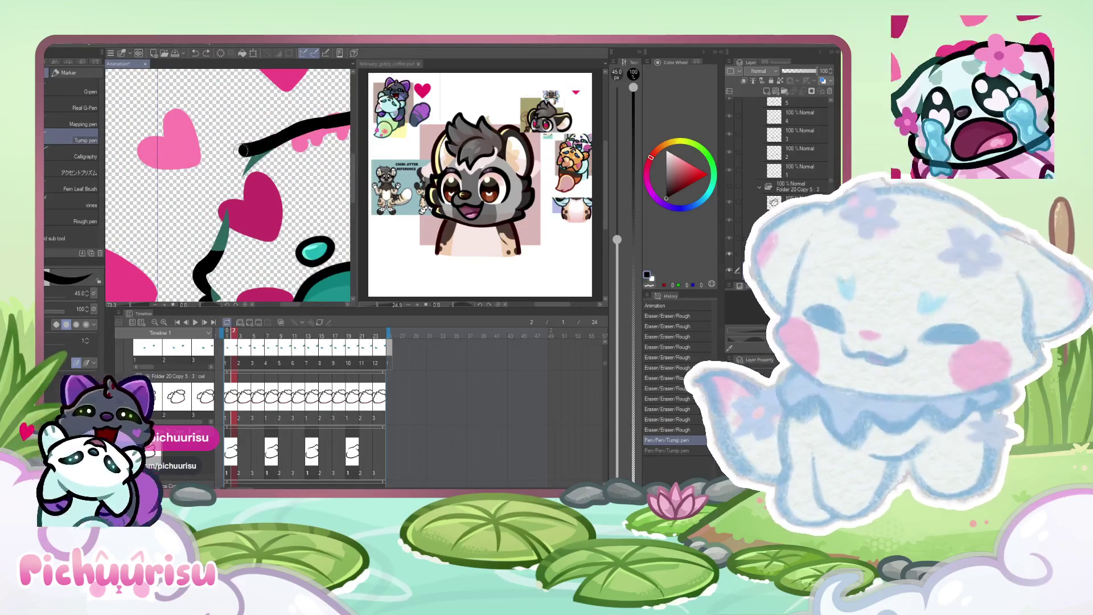
pyautogui.hotkey('ctrl', 'y')
pyautogui.scroll(-5, 198, 264)
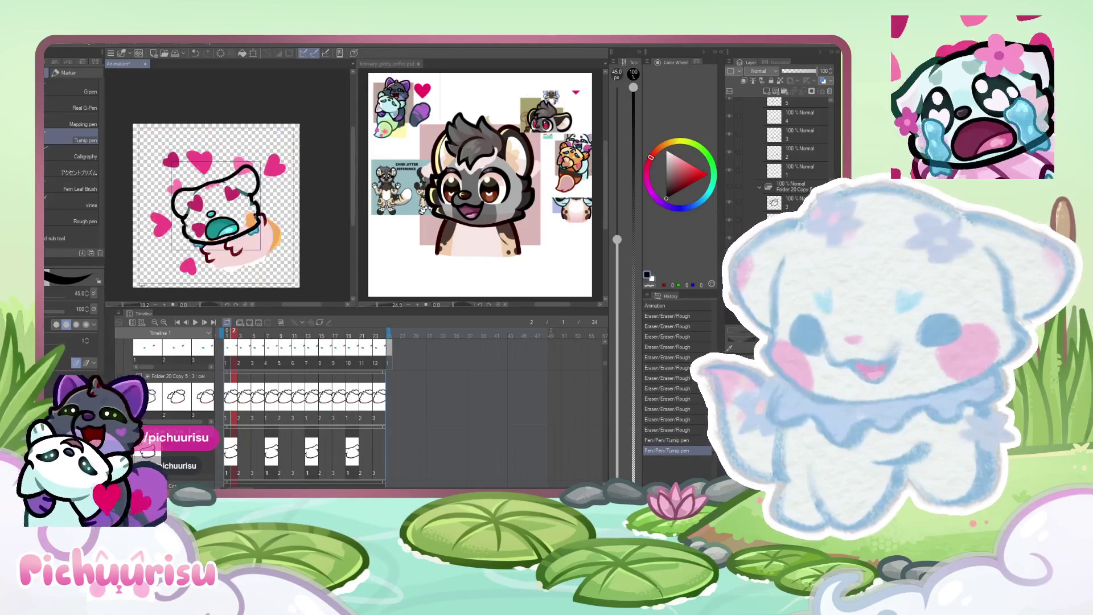
pyautogui.scroll(6, 176, 186)
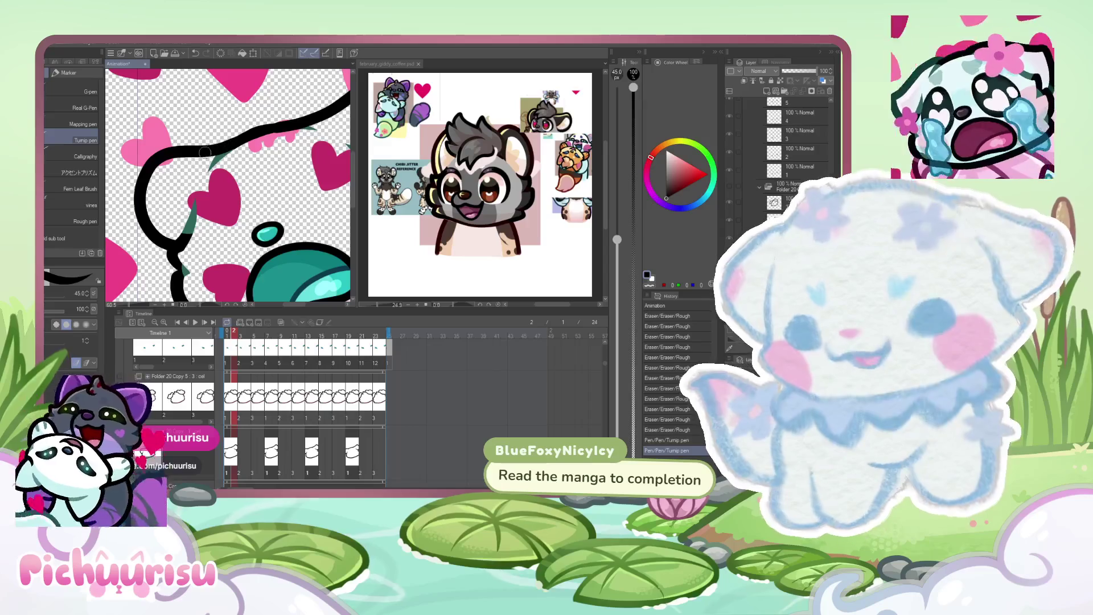
pyautogui.hotkey('ctrl', 'z')
pyautogui.hotkey('ctrl', 'z')
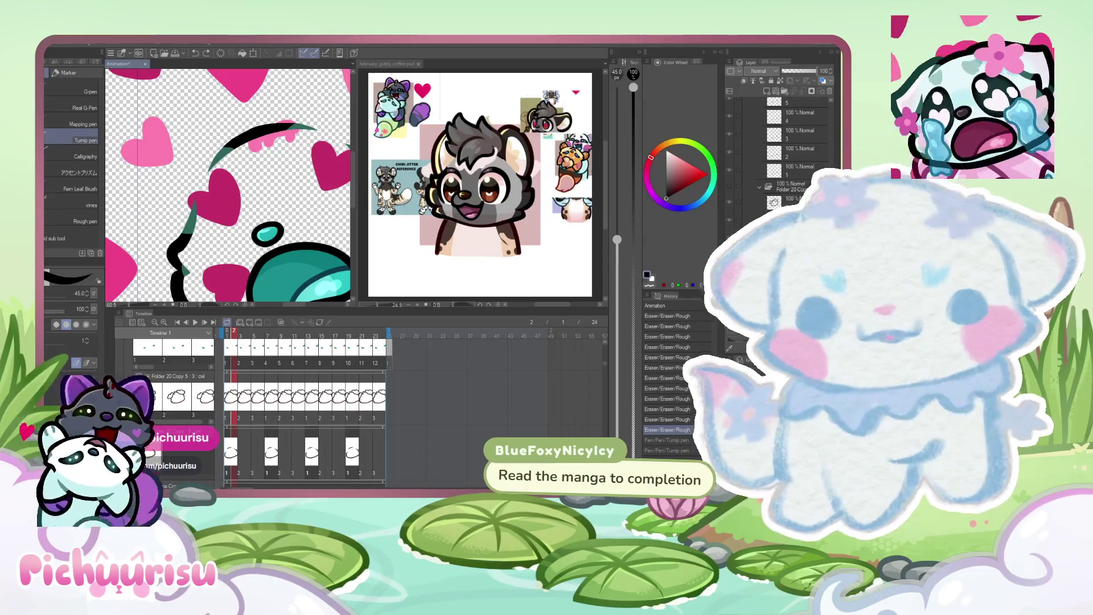
# Widen the animation canvas beside the reference and test long outline strokes across the head.
pyautogui.moveTo(355, 188); pyautogui.dragTo(546, 188)
pyautogui.scroll(-3, 340, 210)
pyautogui.scroll(5, 209, 190)
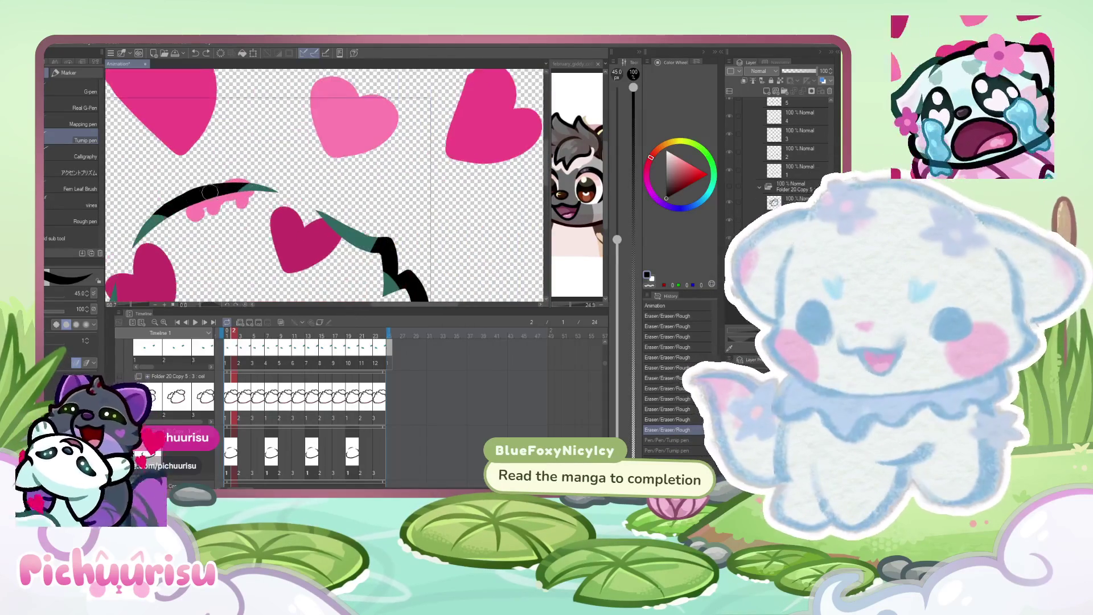
pyautogui.moveTo(209, 189)
pyautogui.mouseDown()
pyautogui.moveTo(424, 151)
pyautogui.moveTo(418, 264)
pyautogui.mouseUp()
pyautogui.scroll(-3, 342, 171)
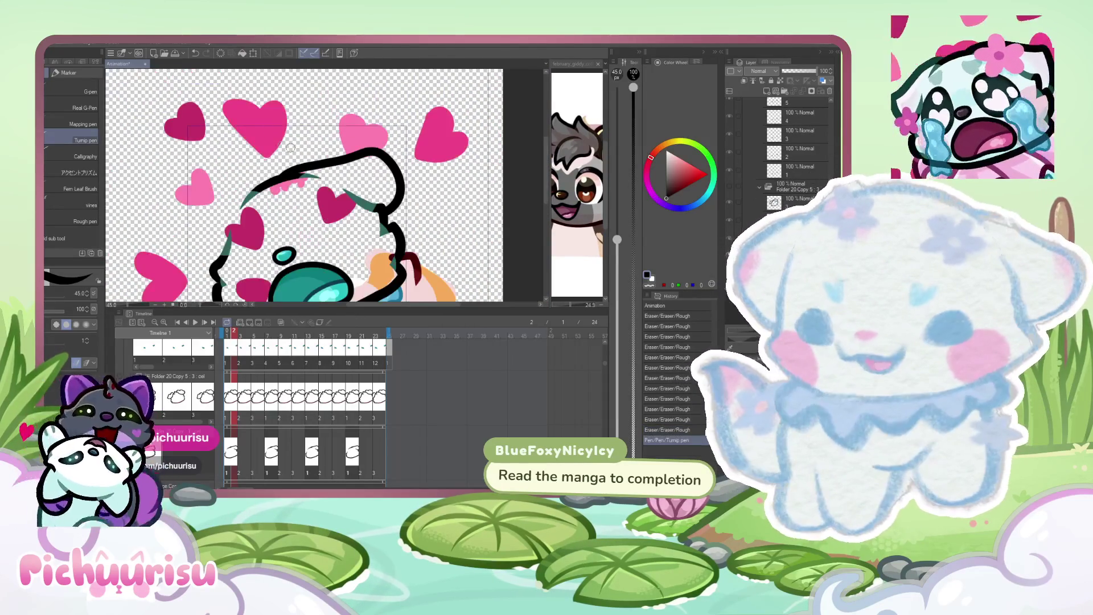
pyautogui.scroll(1, 315, 143)
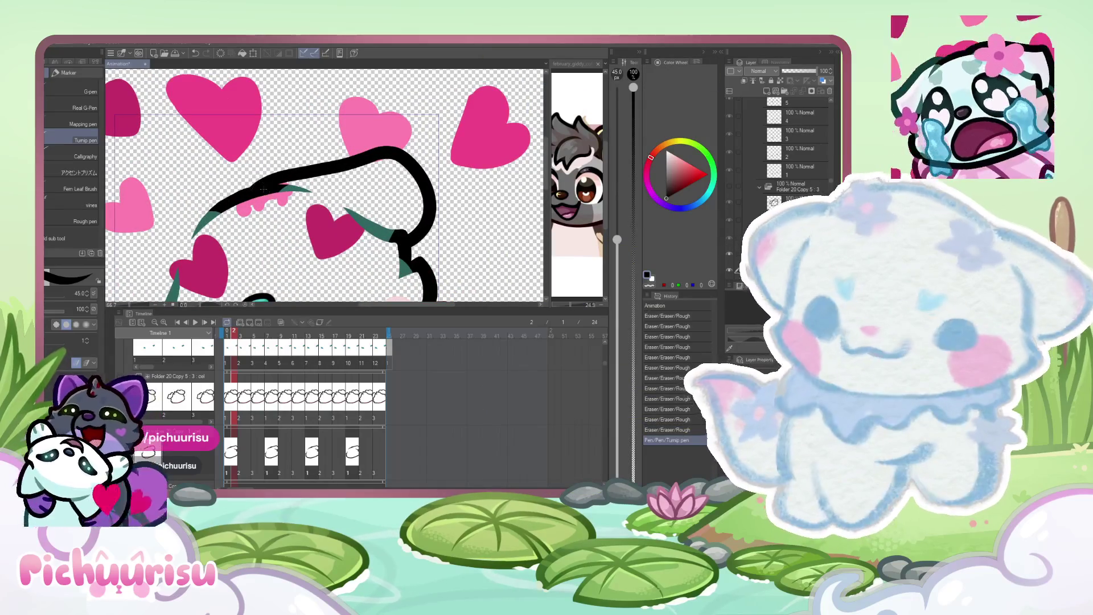
pyautogui.hotkey('ctrl', 'z')
pyautogui.moveTo(262, 188)
pyautogui.mouseDown()
pyautogui.moveTo(393, 139)
pyautogui.moveTo(410, 242)
pyautogui.moveTo(402, 246)
pyautogui.mouseUp()
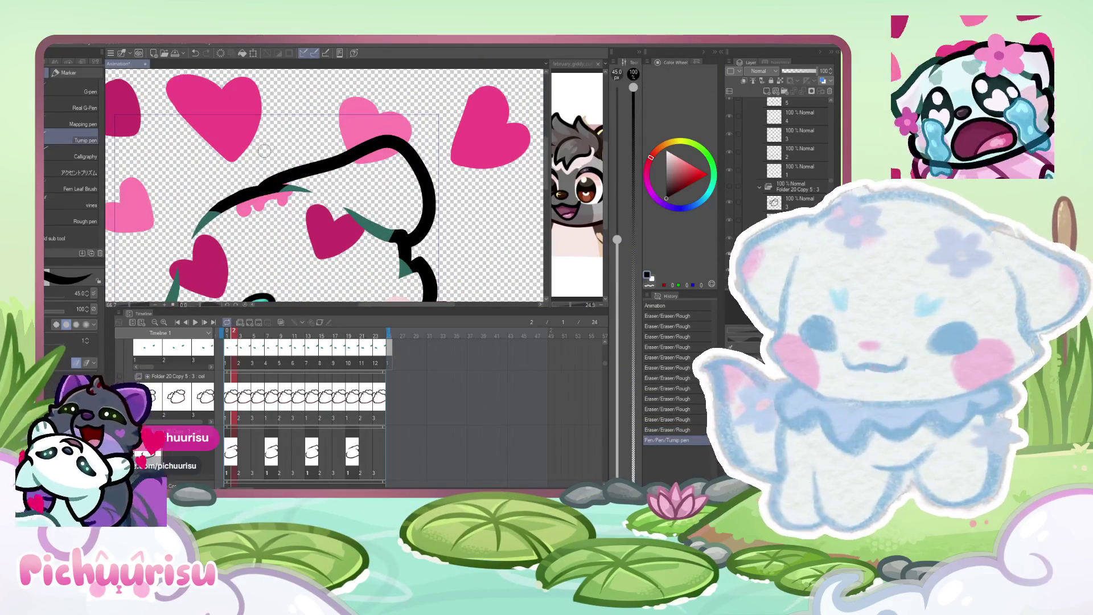
pyautogui.scroll(-2, 259, 155)
pyautogui.scroll(4, 227, 188)
pyautogui.moveTo(285, 142)
pyautogui.mouseDown()
pyautogui.moveTo(129, 244)
pyautogui.moveTo(170, 297)
pyautogui.mouseUp()
pyautogui.scroll(-5, 239, 187)
pyautogui.scroll(2, 197, 183)
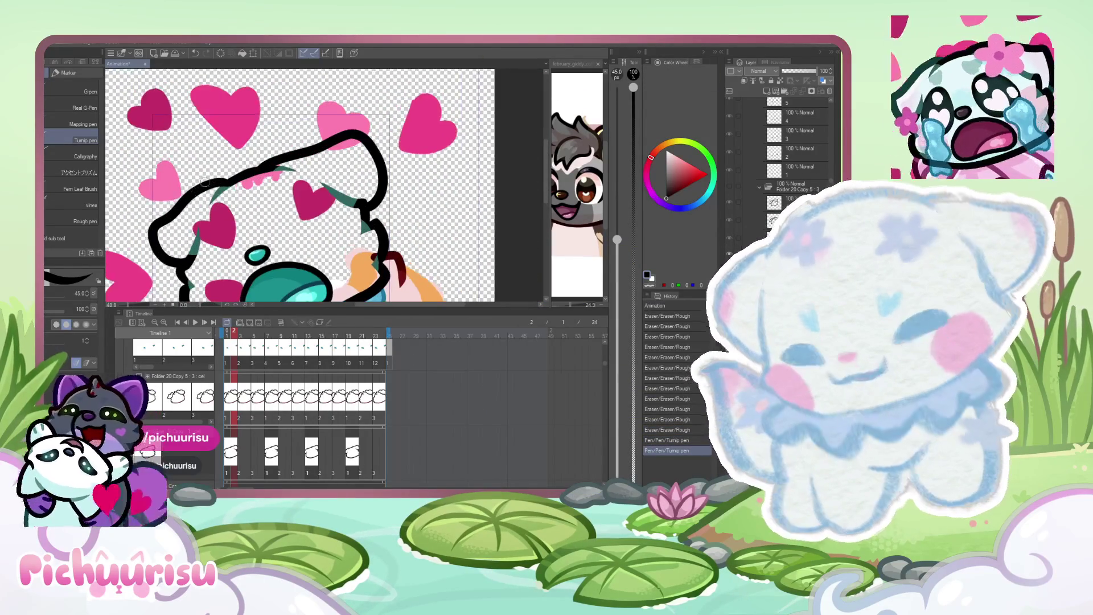
pyautogui.hotkey('ctrl', 'z')
# Redraw the left-side outline down the character, retrying until the final stroke sits right.
pyautogui.moveTo(234, 177)
pyautogui.mouseDown()
pyautogui.moveTo(146, 254)
pyautogui.moveTo(181, 276)
pyautogui.mouseUp()
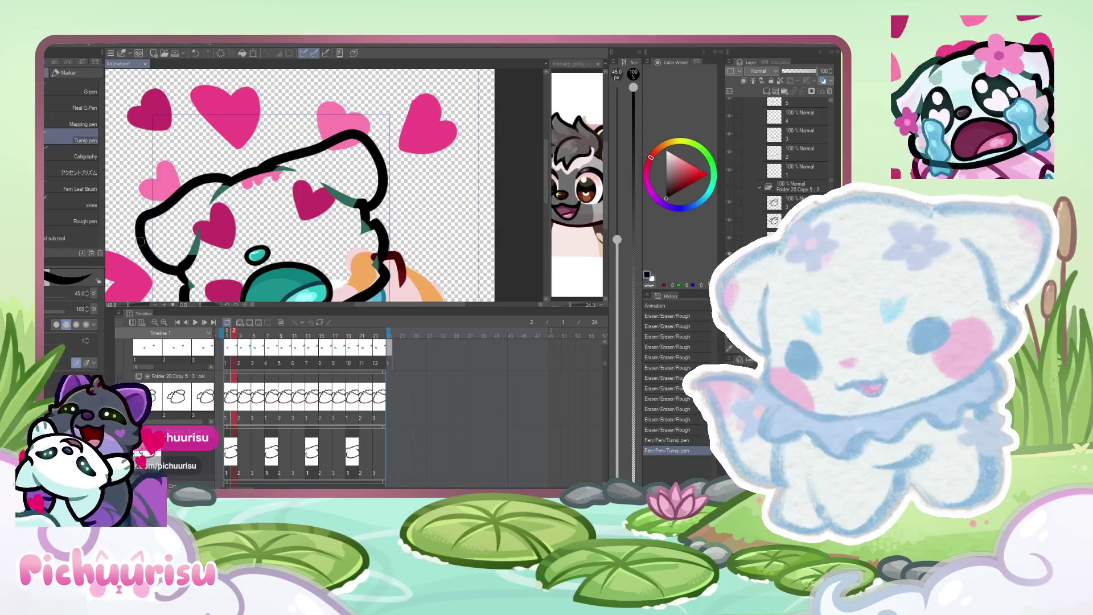
pyautogui.hotkey('ctrl', 'z')
pyautogui.moveTo(230, 181)
pyautogui.mouseDown()
pyautogui.moveTo(167, 205)
pyautogui.moveTo(149, 281)
pyautogui.mouseUp()
pyautogui.hotkey('ctrl', 'z')
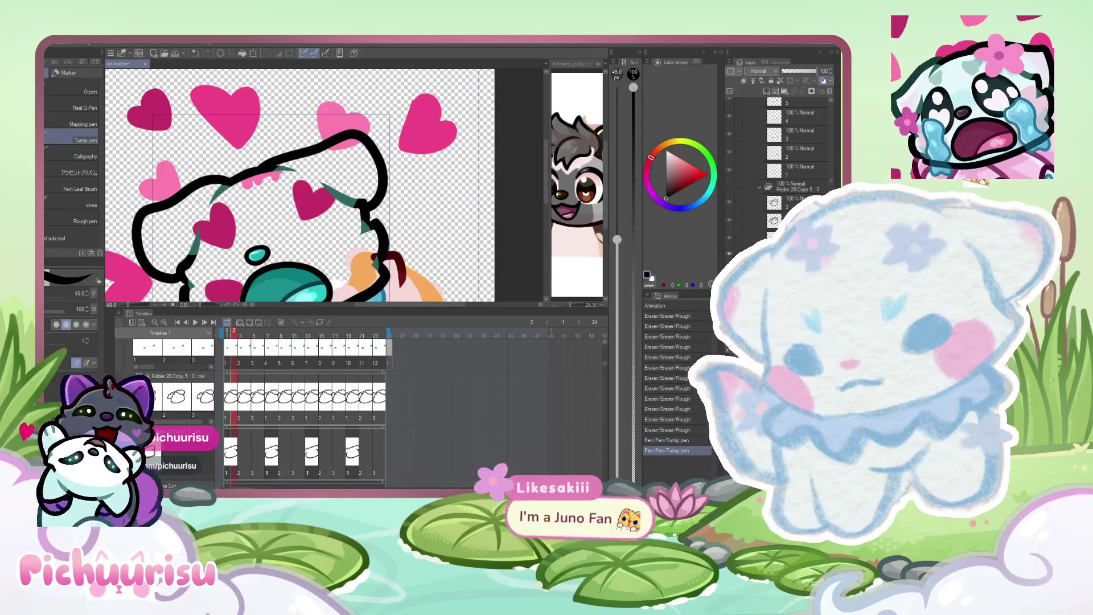
pyautogui.moveTo(226, 183)
pyautogui.mouseDown()
pyautogui.moveTo(140, 219)
pyautogui.moveTo(149, 277)
pyautogui.mouseUp()
pyautogui.hotkey('ctrl', 'z')
pyautogui.moveTo(231, 180)
pyautogui.mouseDown()
pyautogui.moveTo(143, 245)
pyautogui.moveTo(181, 278)
pyautogui.mouseUp()
pyautogui.hotkey('ctrl', 'z')
pyautogui.moveTo(226, 185)
pyautogui.mouseDown()
pyautogui.moveTo(158, 210)
pyautogui.moveTo(179, 272)
pyautogui.mouseUp()
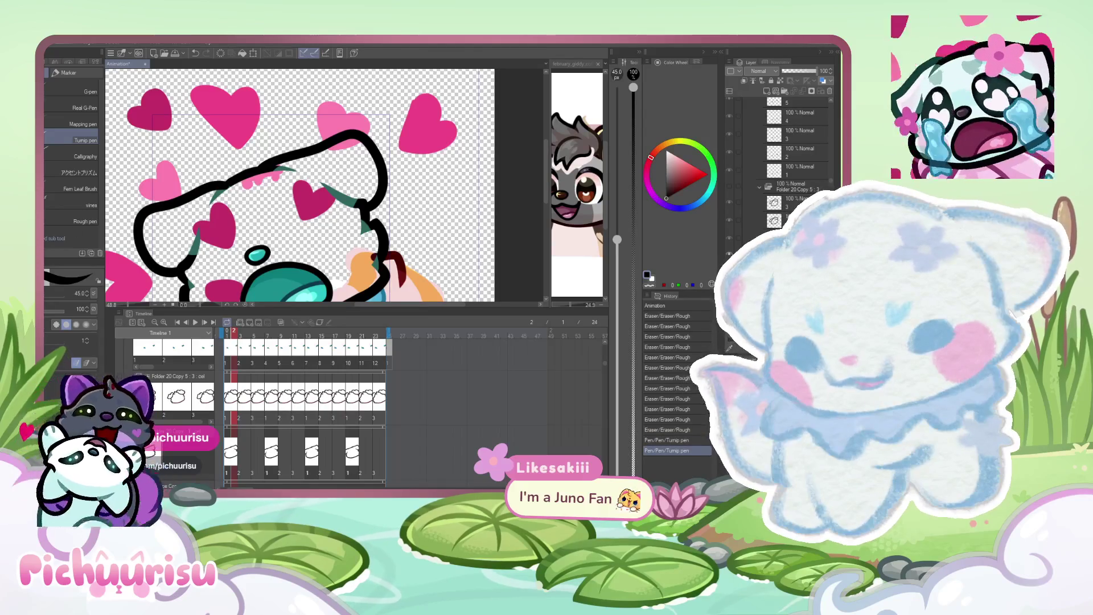
# Push the character's right ear outline inward with Liquify.
pyautogui.press('j')
pyautogui.moveTo(419, 143)
pyautogui.mouseDown()
pyautogui.moveTo(387, 156)
pyautogui.moveTo(364, 151)
pyautogui.mouseUp()
pyautogui.scroll(-2, 212, 202)
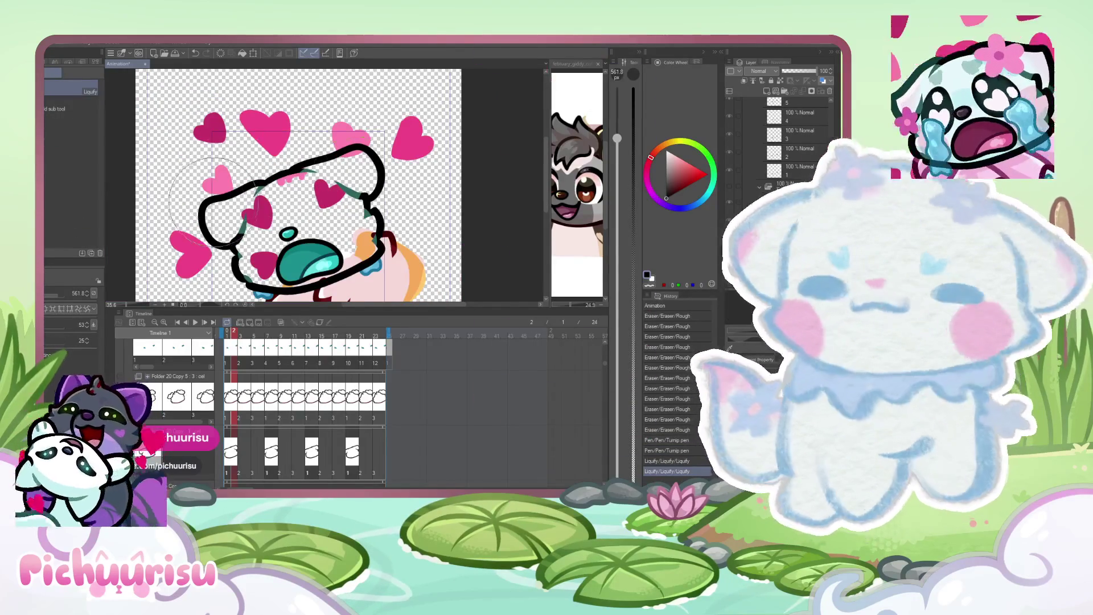
# Warp the head outline further with Liquify, then erase a section of its upper-left black line.
pyautogui.scroll(2, 214, 202)
pyautogui.moveTo(211, 205)
pyautogui.mouseDown()
pyautogui.moveTo(163, 205)
pyautogui.moveTo(216, 227)
pyautogui.mouseUp()
pyautogui.scroll(-3, 239, 222)
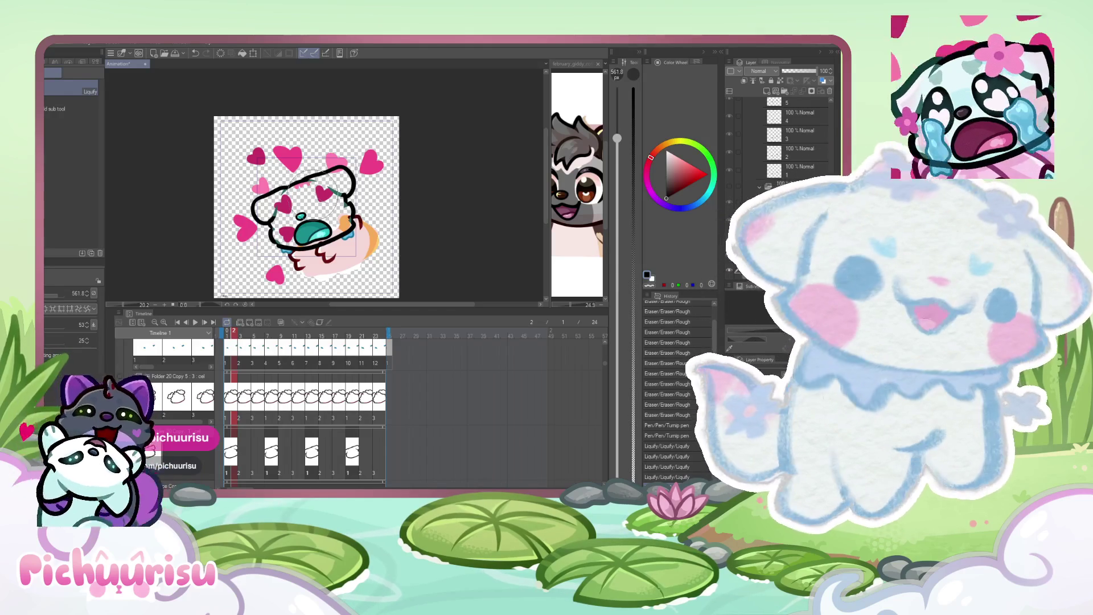
pyautogui.scroll(5, 332, 171)
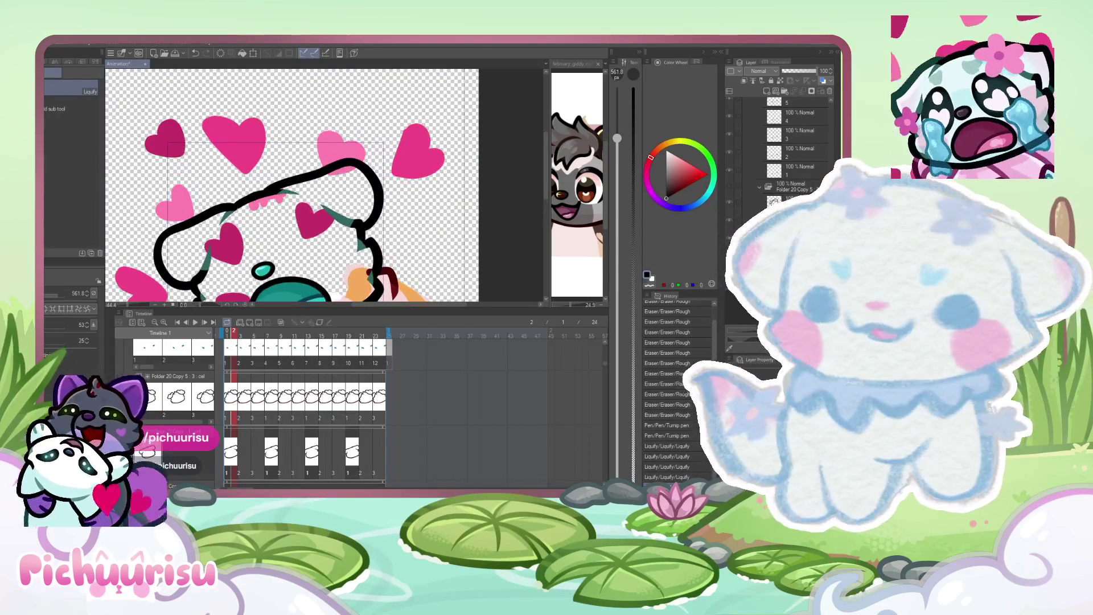
pyautogui.press('e')
pyautogui.moveTo(246, 214)
pyautogui.mouseDown()
pyautogui.moveTo(233, 206)
pyautogui.moveTo(276, 192)
pyautogui.moveTo(256, 197)
pyautogui.mouseUp()
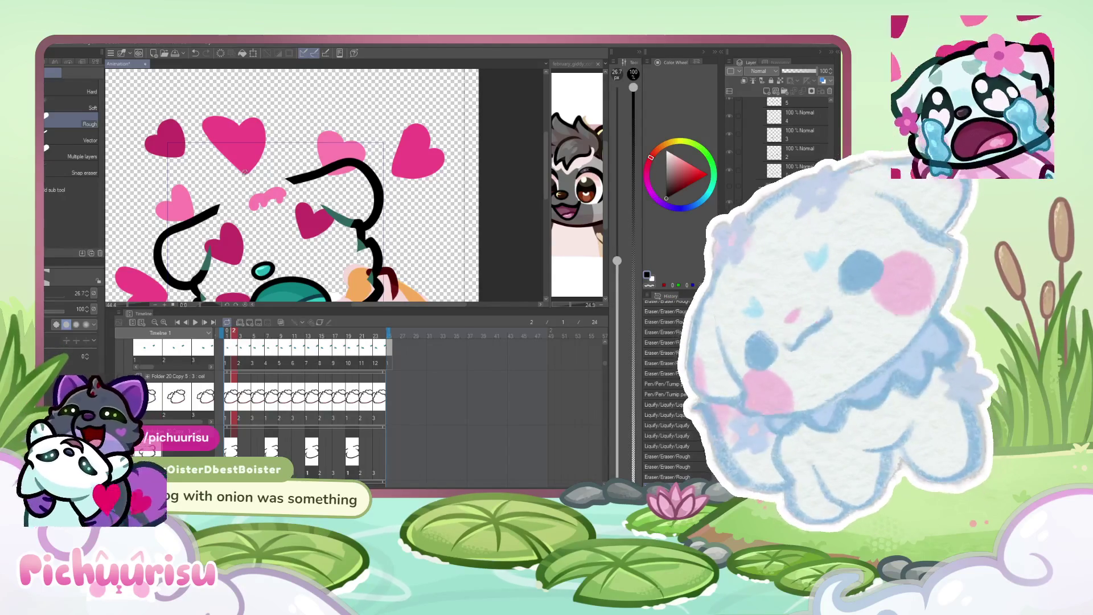
# Liquify-warp the left side of the head outline to reshape it.
pyautogui.hotkey('ctrl', '-')
pyautogui.press('j')
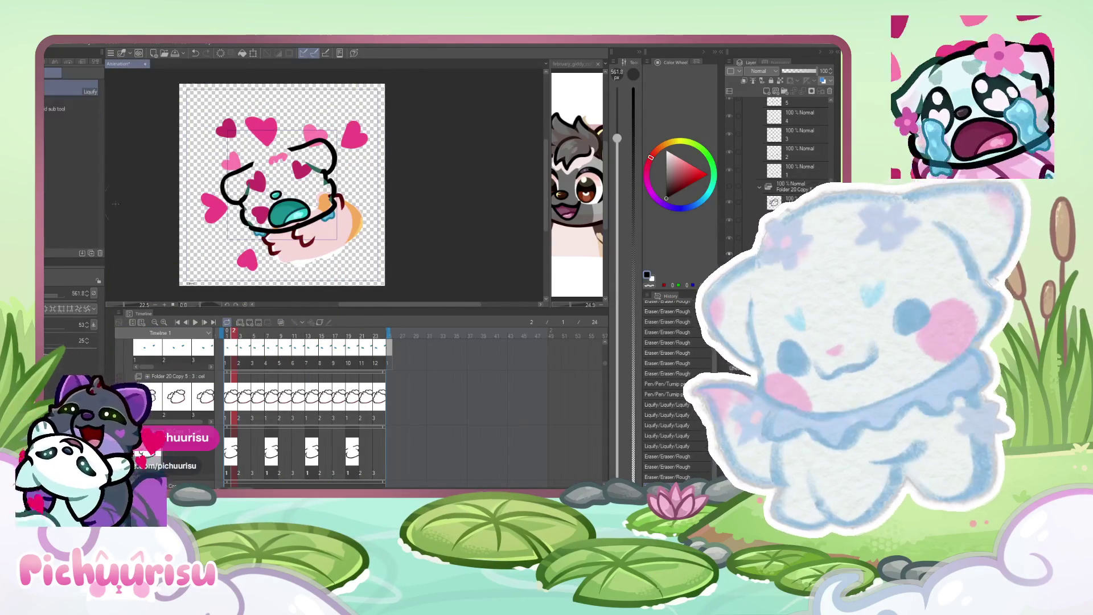
pyautogui.moveTo(199, 173); pyautogui.dragTo(216, 193)
pyautogui.hotkey('ctrl', '-')
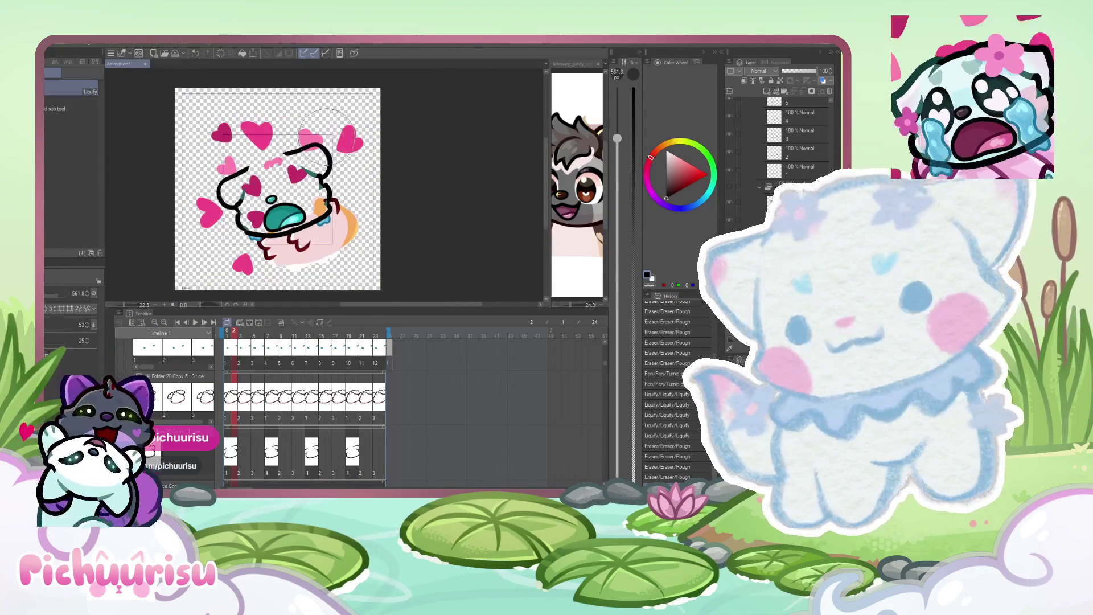
pyautogui.hotkey('ctrl', '-')
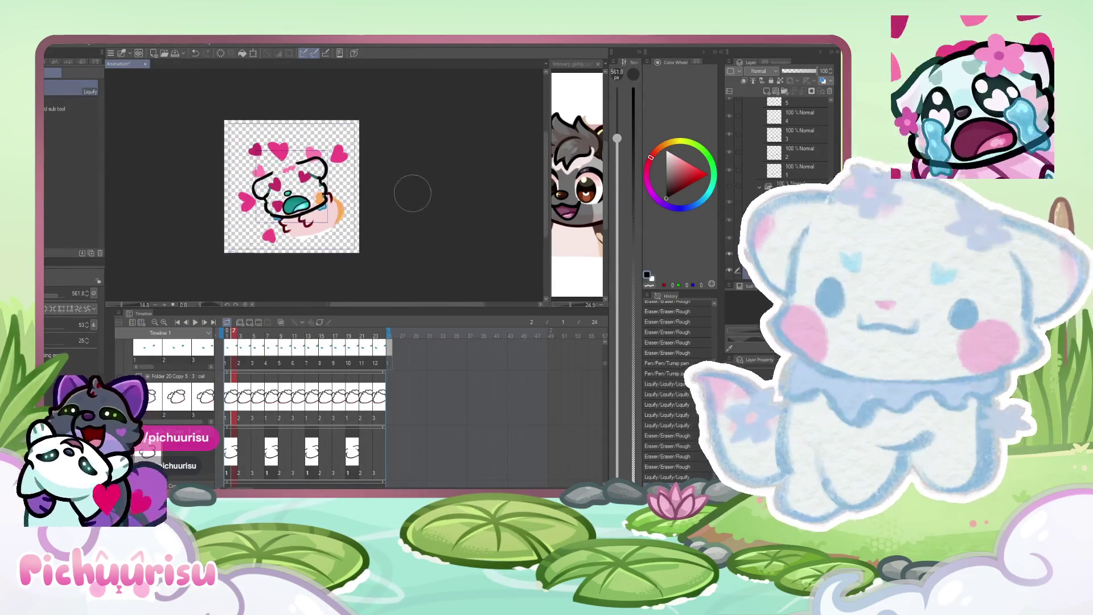
# With the Turnip pen, draw a new black ear outline on the head's upper left.
pyautogui.press('p')
pyautogui.hotkey('ctrl', '+')
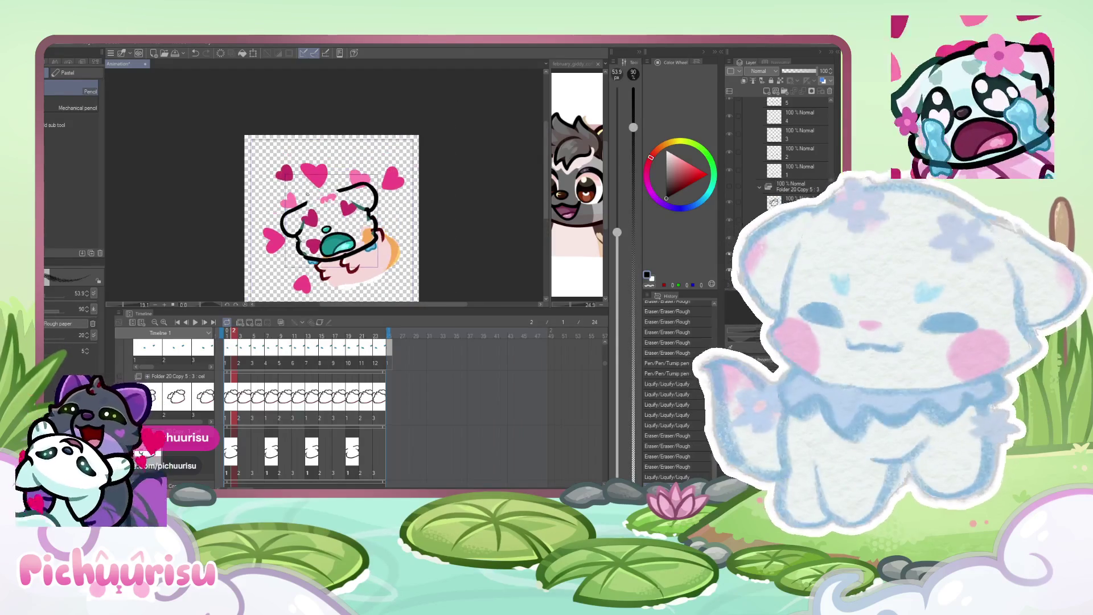
pyautogui.hotkey('ctrl', '+')
pyautogui.hotkey('ctrl', '+')
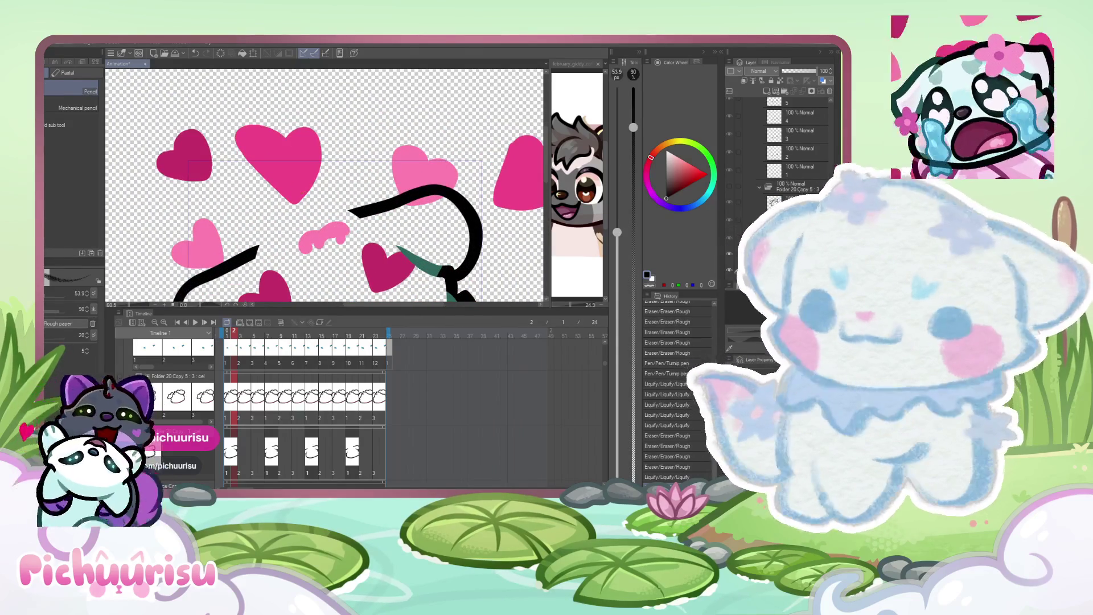
pyautogui.press('p')
pyautogui.moveTo(364, 217)
pyautogui.mouseDown()
pyautogui.moveTo(328, 147)
pyautogui.moveTo(290, 205)
pyautogui.moveTo(228, 161)
pyautogui.moveTo(225, 198)
pyautogui.moveTo(279, 262)
pyautogui.moveTo(319, 196)
pyautogui.mouseUp()
pyautogui.hotkey('ctrl', '-')
pyautogui.scroll(2, 284, 213)
pyautogui.scroll(-3, 236, 173)
pyautogui.scroll(3, 249, 223)
pyautogui.scroll(-2, 208, 178)
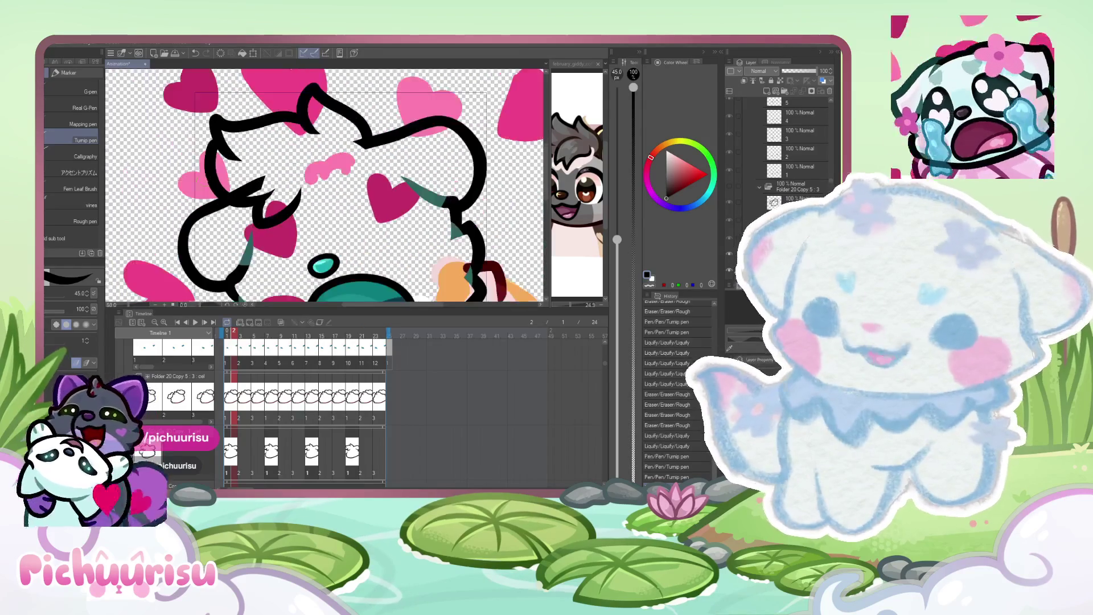
pyautogui.scroll(5, 208, 178)
# Erase the spiky black stroke above the ear curve with transparent colour.
pyautogui.moveTo(203, 233)
pyautogui.mouseDown()
pyautogui.moveTo(358, 215)
pyautogui.moveTo(312, 195)
pyautogui.moveTo(190, 215)
pyautogui.moveTo(228, 250)
pyautogui.moveTo(292, 207)
pyautogui.mouseUp()
pyautogui.scroll(-4, 293, 207)
pyautogui.scroll(2, 248, 254)
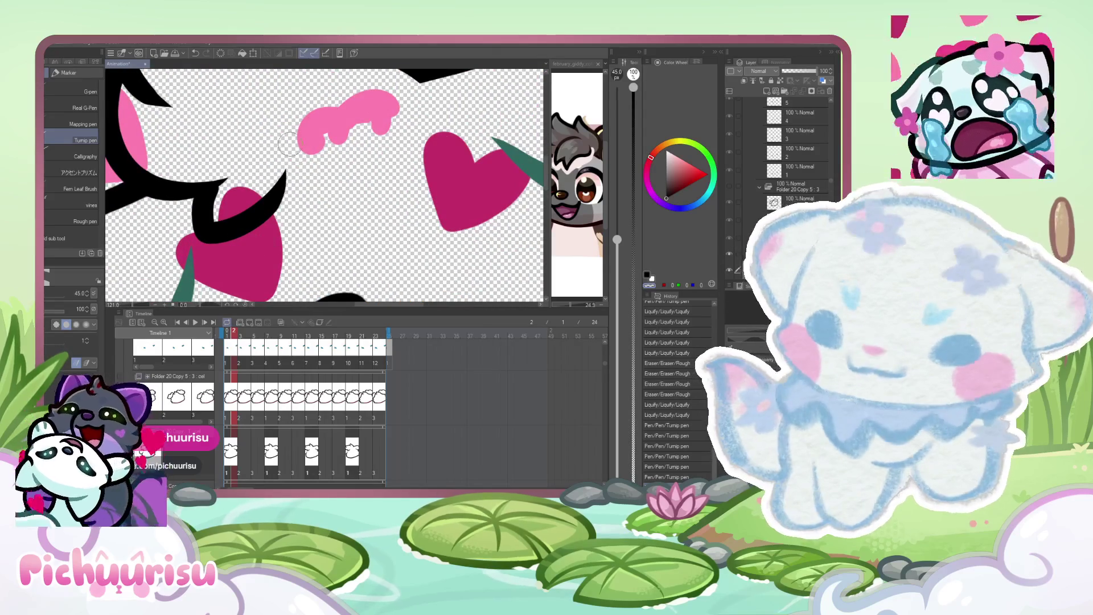
pyautogui.scroll(-2, 293, 151)
pyautogui.scroll(2, 293, 151)
pyautogui.scroll(2, 125, 279)
# Reduce the brush size to 31.6.
pyautogui.press('[')
pyautogui.scroll(1, 263, 235)
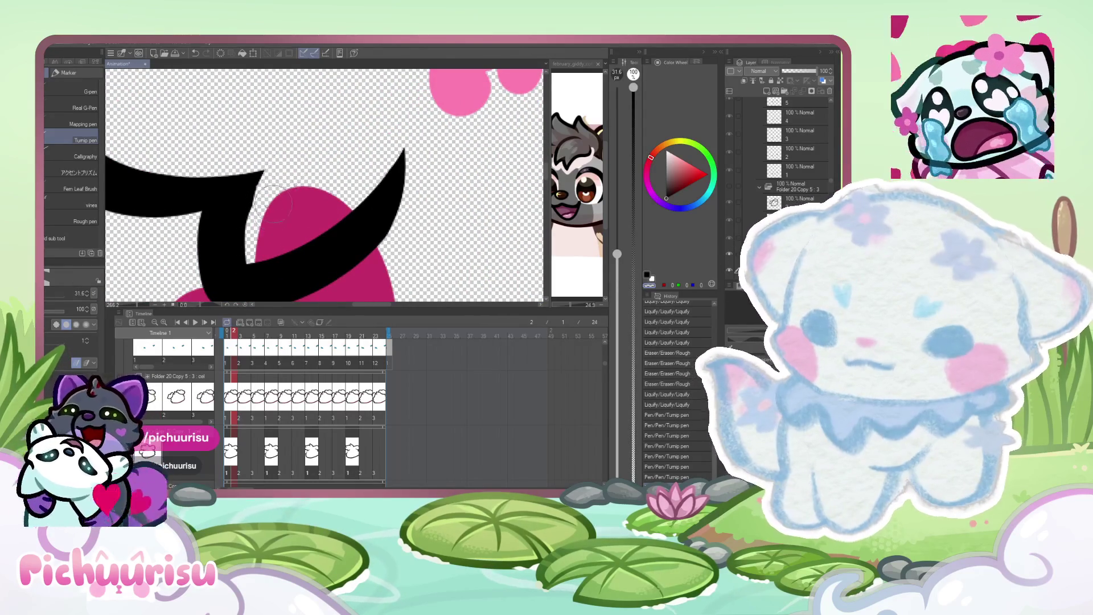
pyautogui.scroll(-1, 266, 218)
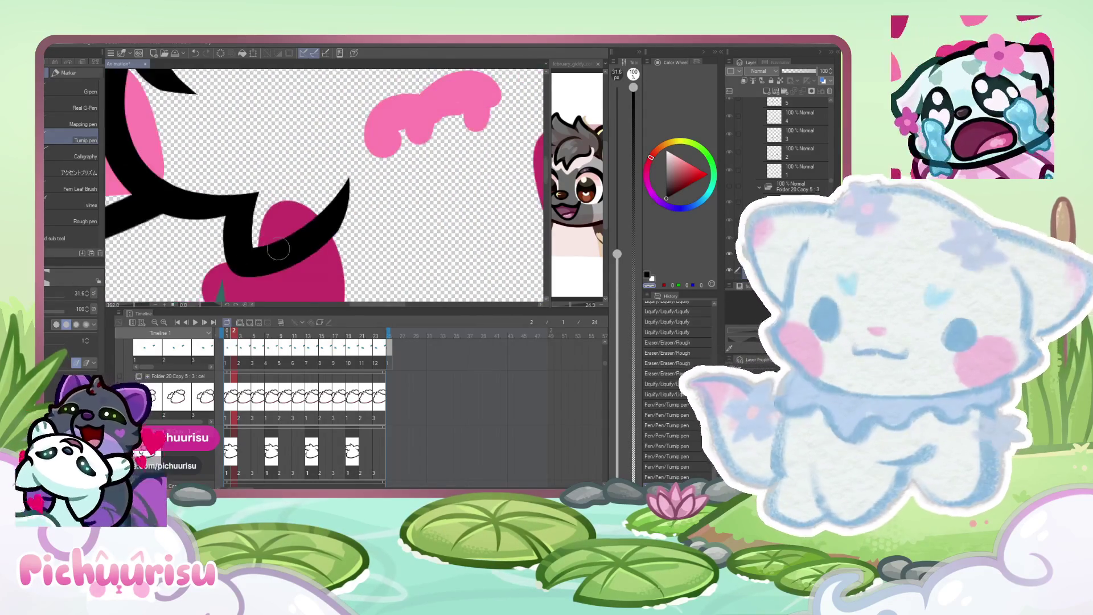
pyautogui.scroll(2, 296, 271)
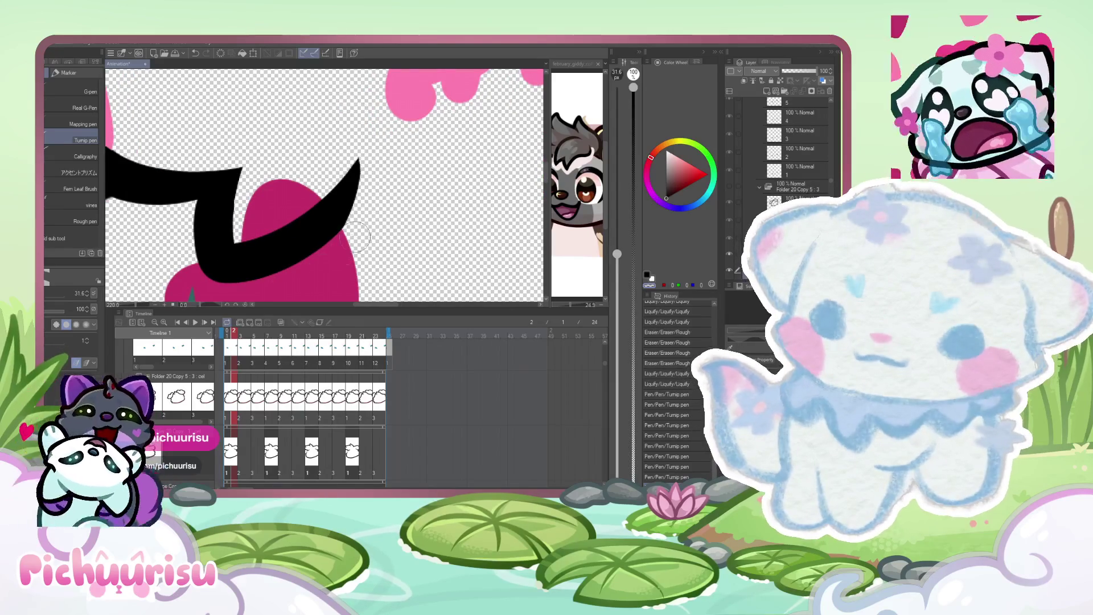
pyautogui.scroll(-5, 192, 203)
pyautogui.scroll(4, 192, 203)
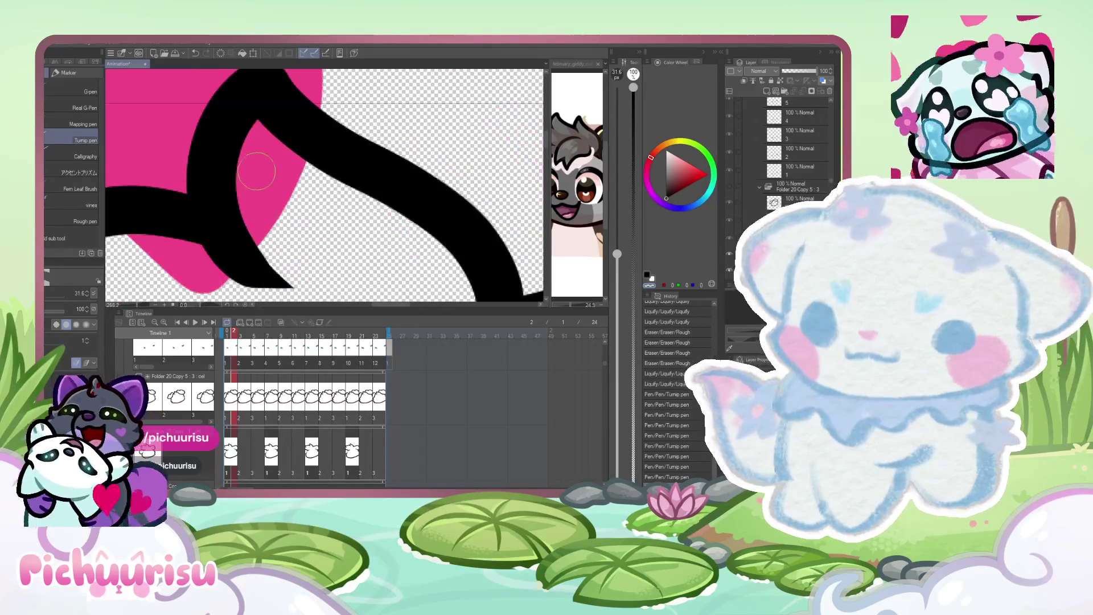
pyautogui.scroll(-1, 268, 221)
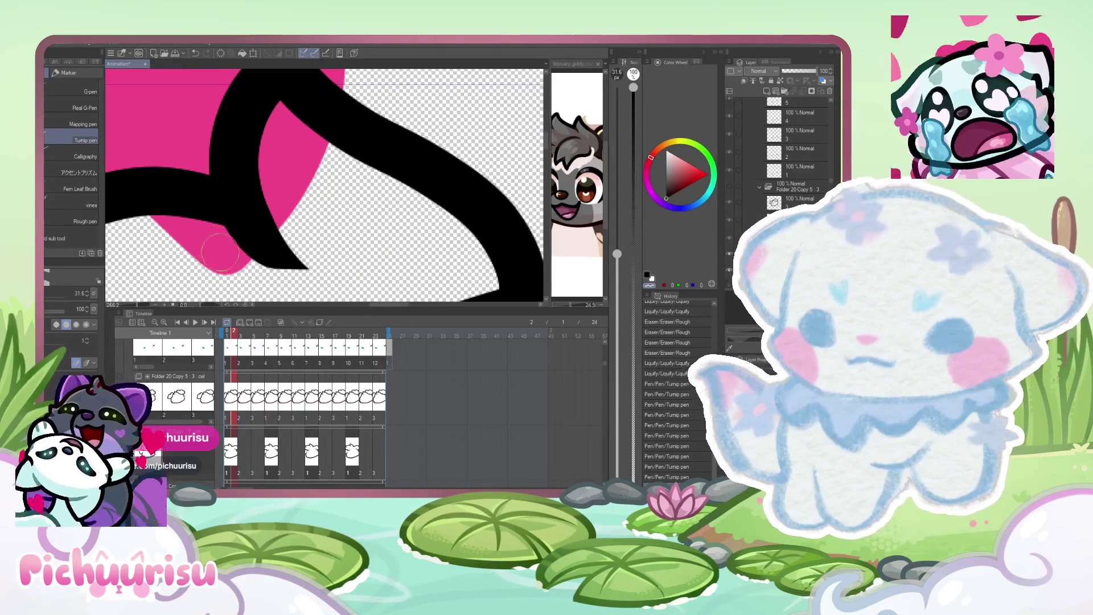
pyautogui.scroll(-2, 214, 195)
pyautogui.scroll(-3, 214, 194)
pyautogui.scroll(4, 302, 235)
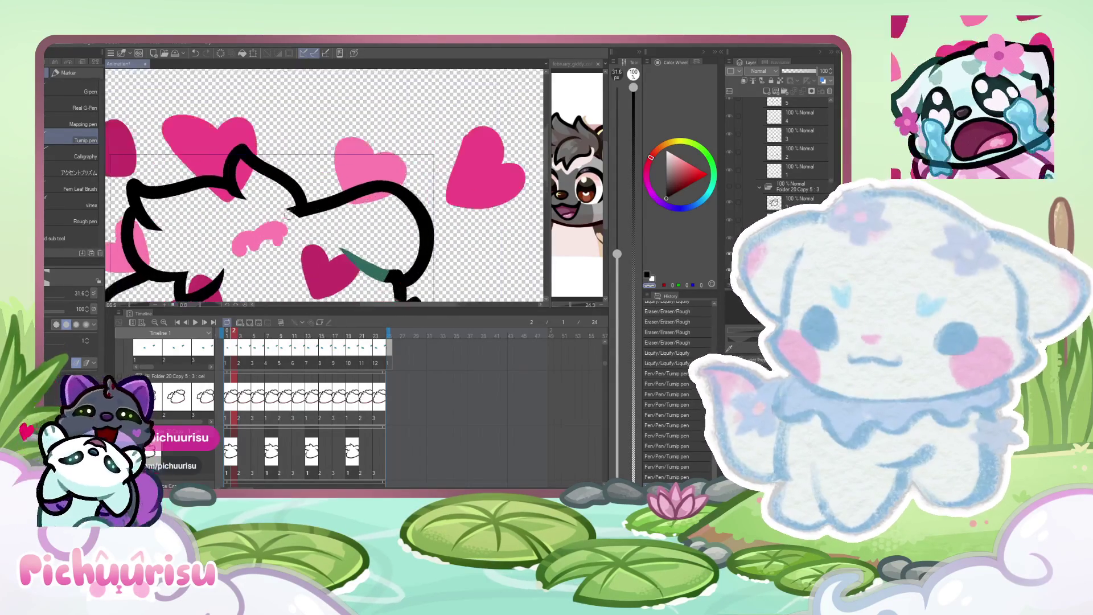
pyautogui.scroll(-3, 300, 227)
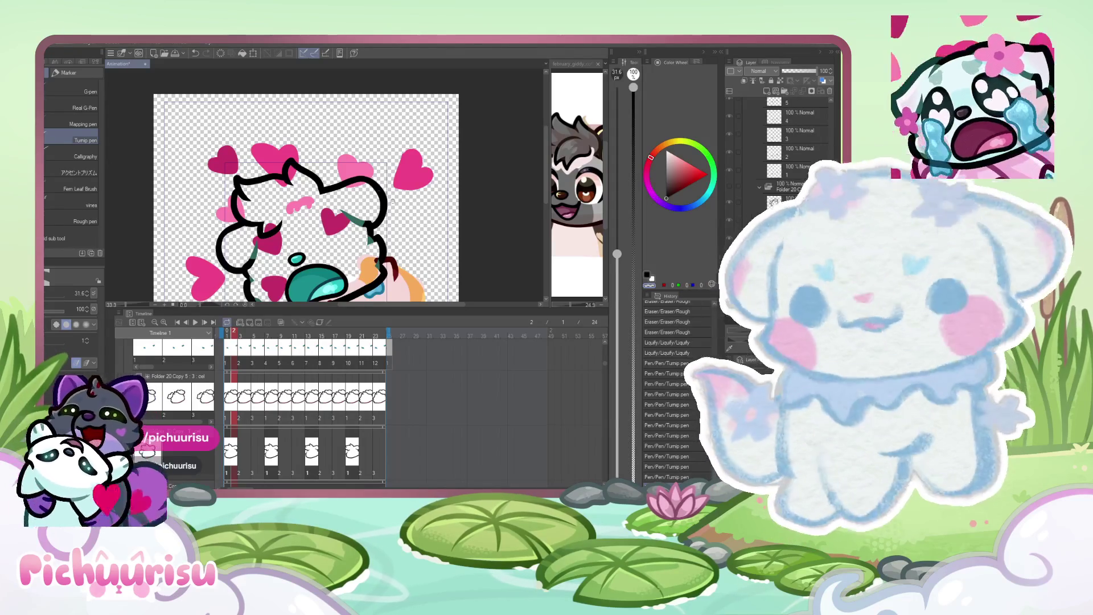
# Alternate between the eraser and the pen while cleaning lines near the pink blob.
pyautogui.scroll(3, 276, 220)
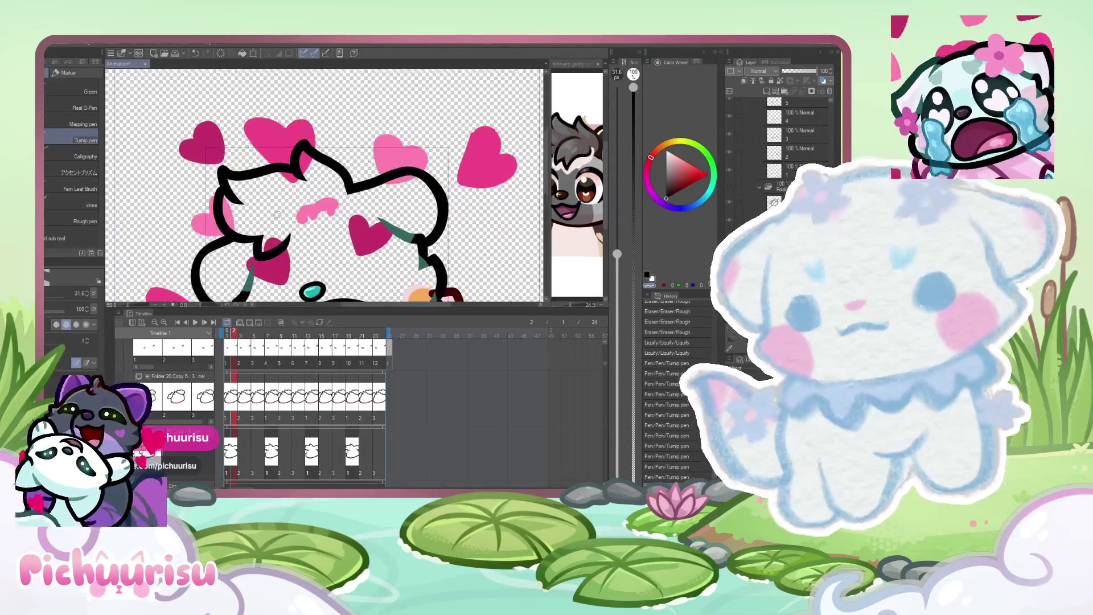
pyautogui.scroll(2, 255, 201)
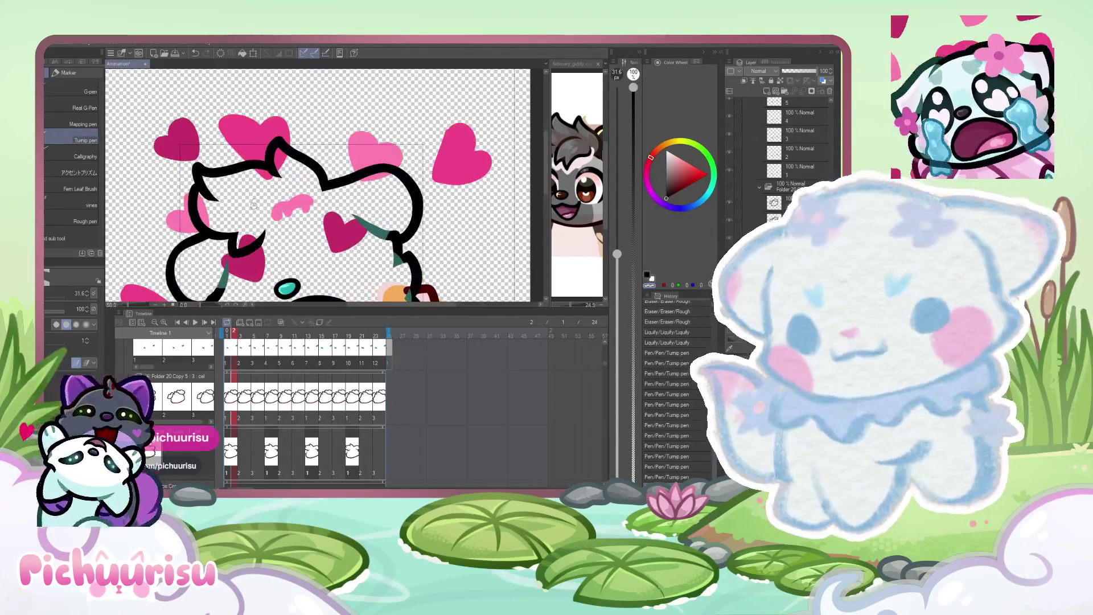
pyautogui.press('e')
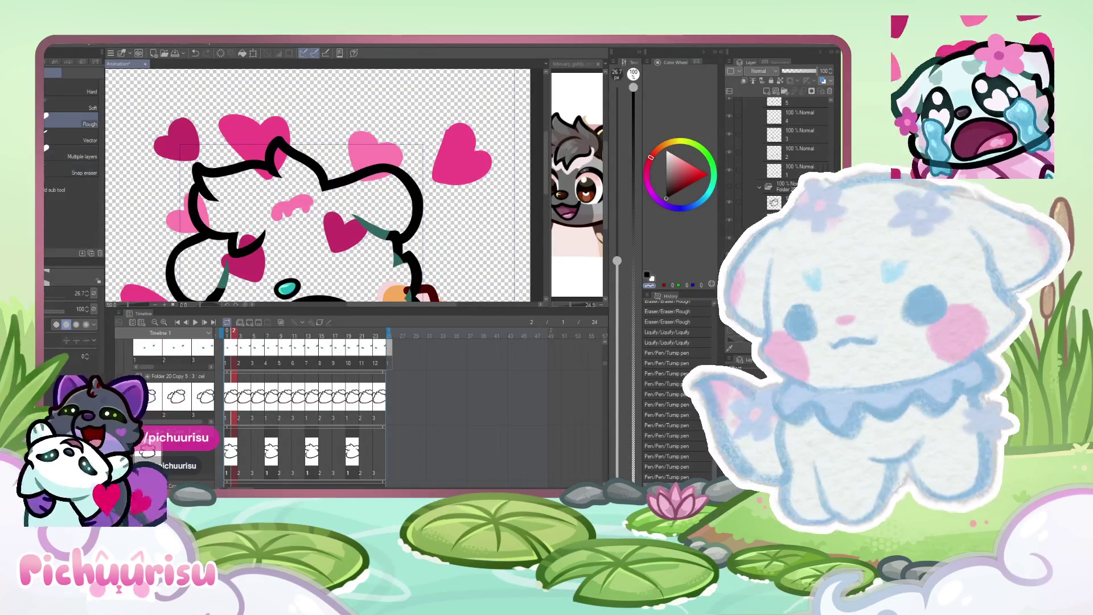
pyautogui.press('p')
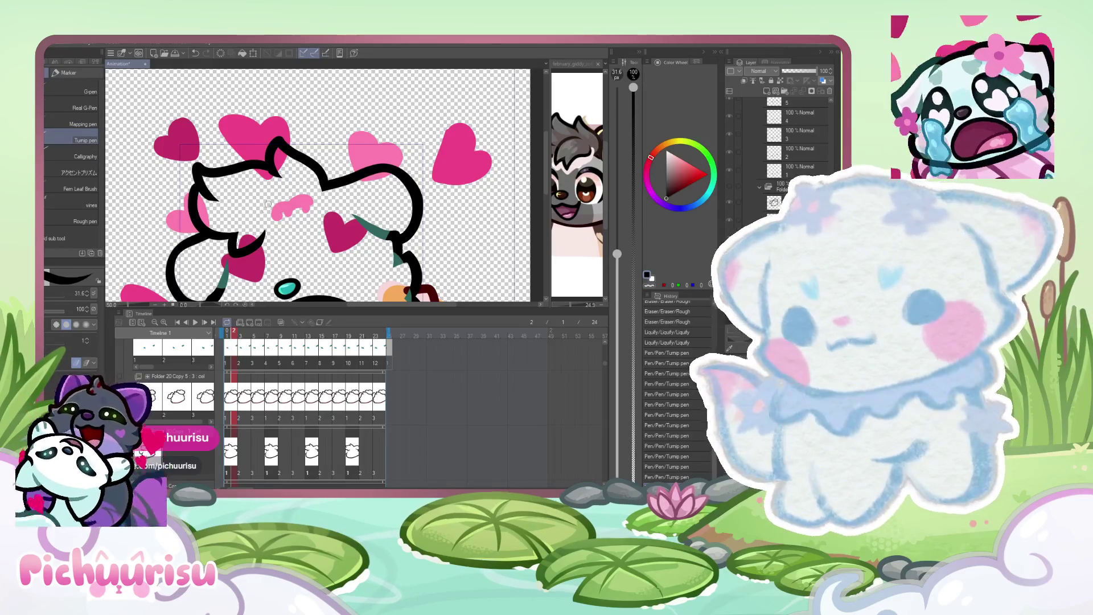
pyautogui.scroll(1, 326, 188)
pyautogui.press('e')
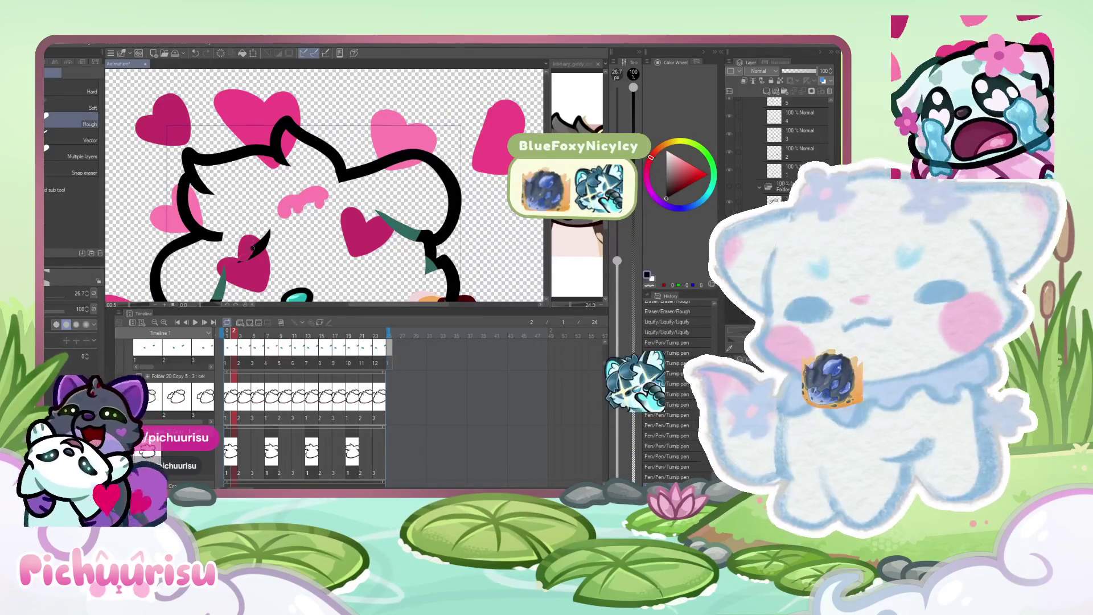
pyautogui.scroll(-2, 245, 259)
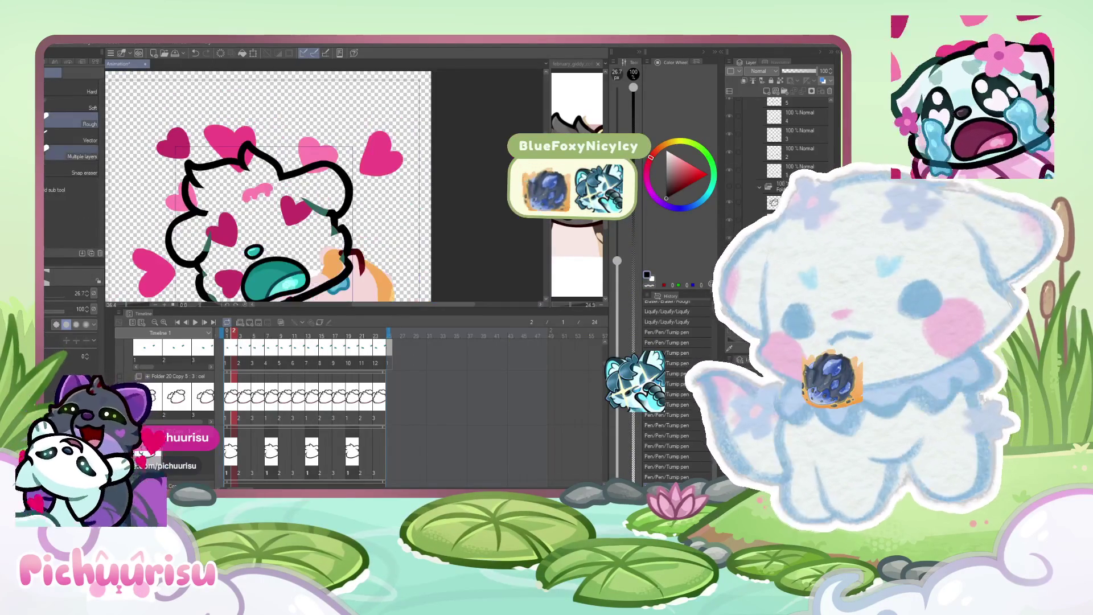
pyautogui.press('p')
pyautogui.scroll(2, 217, 228)
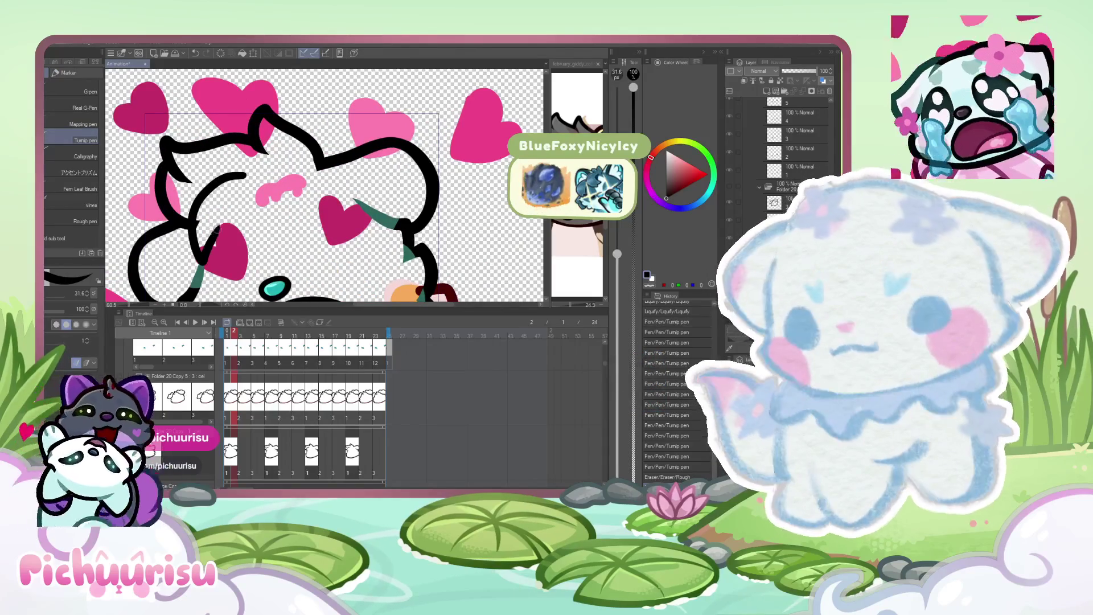
pyautogui.scroll(1, 142, 152)
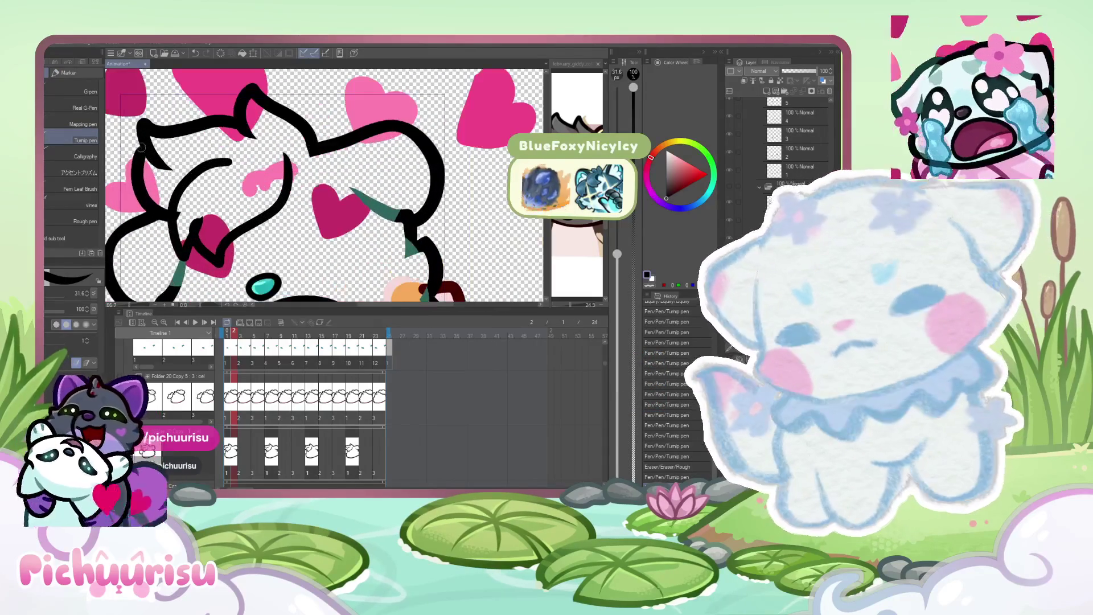
# Undo the stray strokes, set the pen size to 40, and ink thick lines across the heart.
pyautogui.hotkey('ctrl', 'z')
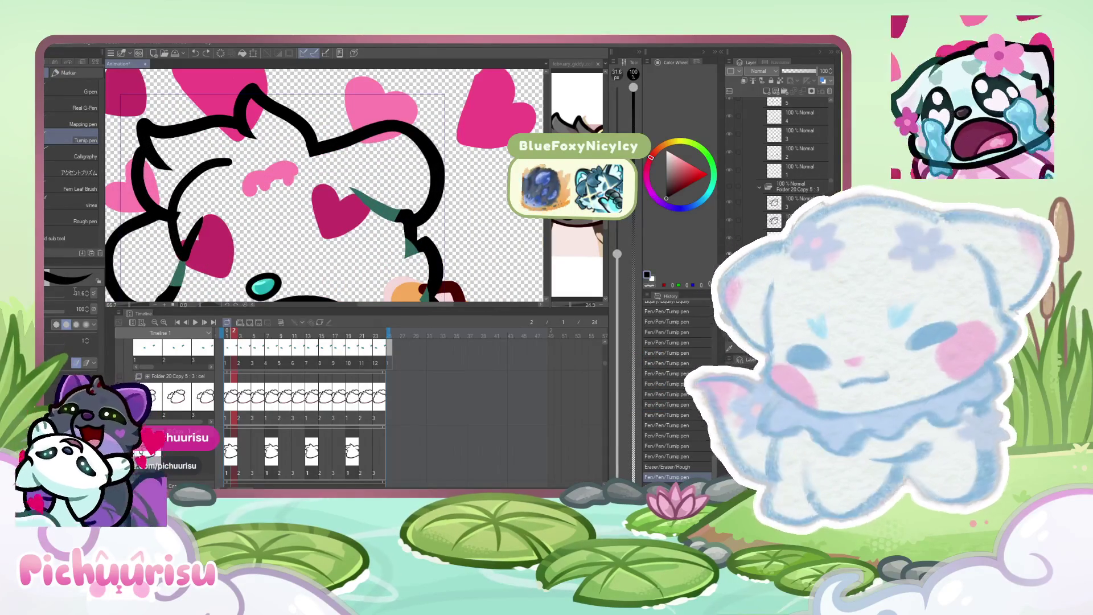
pyautogui.write('40')
pyautogui.press('Return')
pyautogui.hotkey('ctrl', 'z')
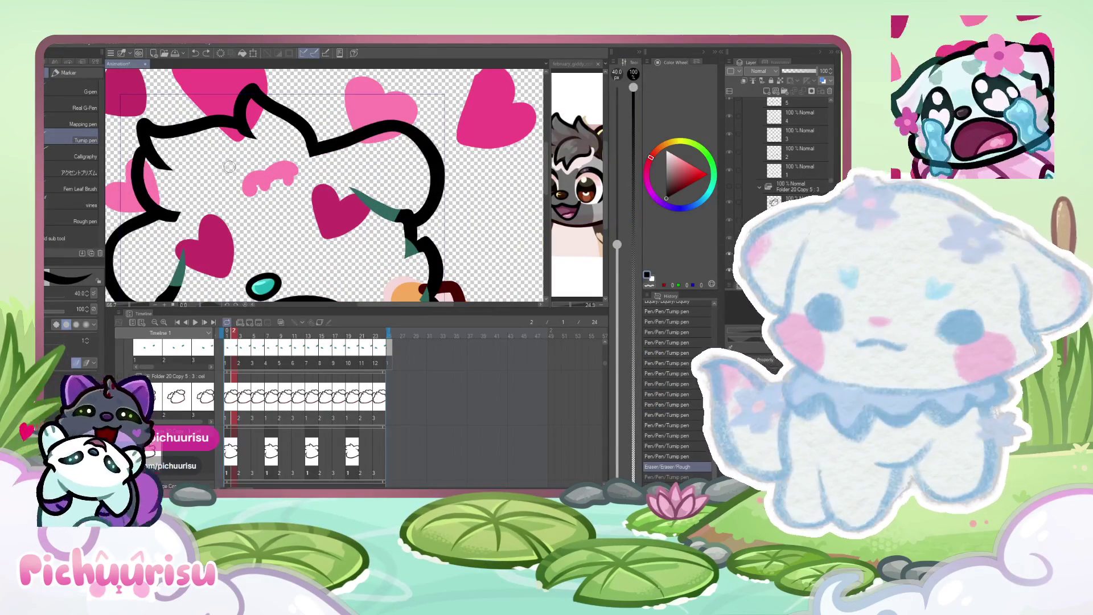
pyautogui.moveTo(237, 165)
pyautogui.mouseDown()
pyautogui.moveTo(160, 208)
pyautogui.moveTo(212, 242)
pyautogui.mouseUp()
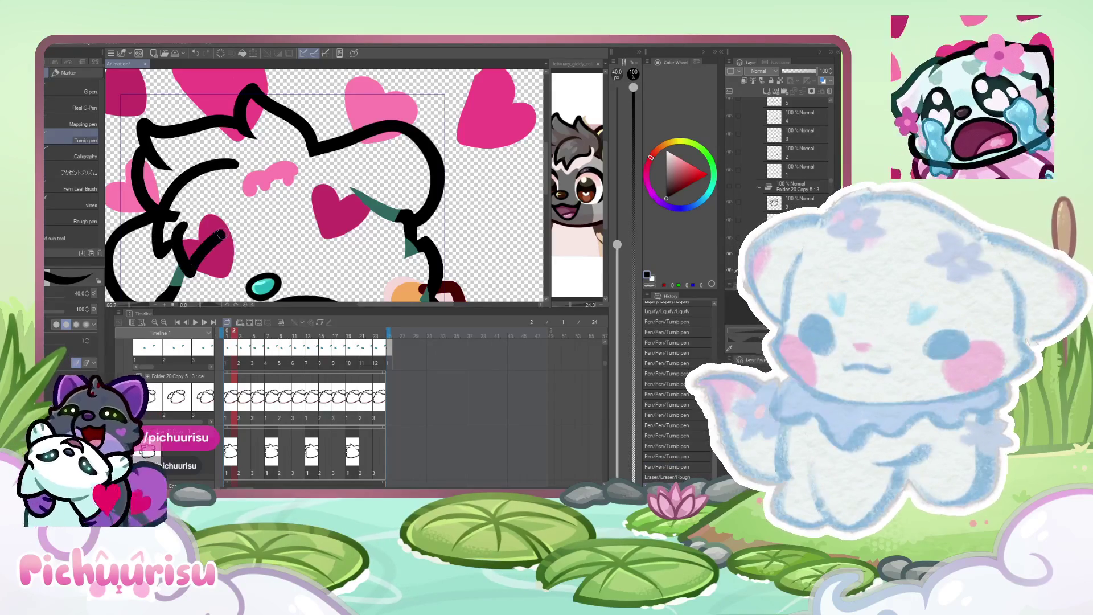
pyautogui.scroll(-3, 212, 241)
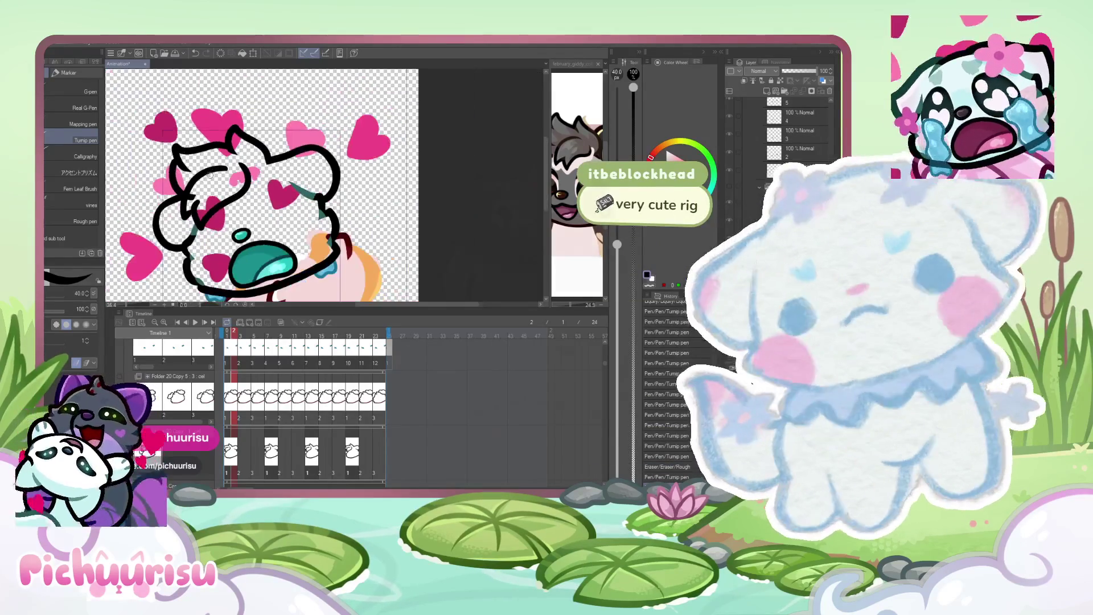
# Zoom in on the heart and lower the pen size to 19.
pyautogui.scroll(5, 167, 199)
pyautogui.scroll(3, 166, 200)
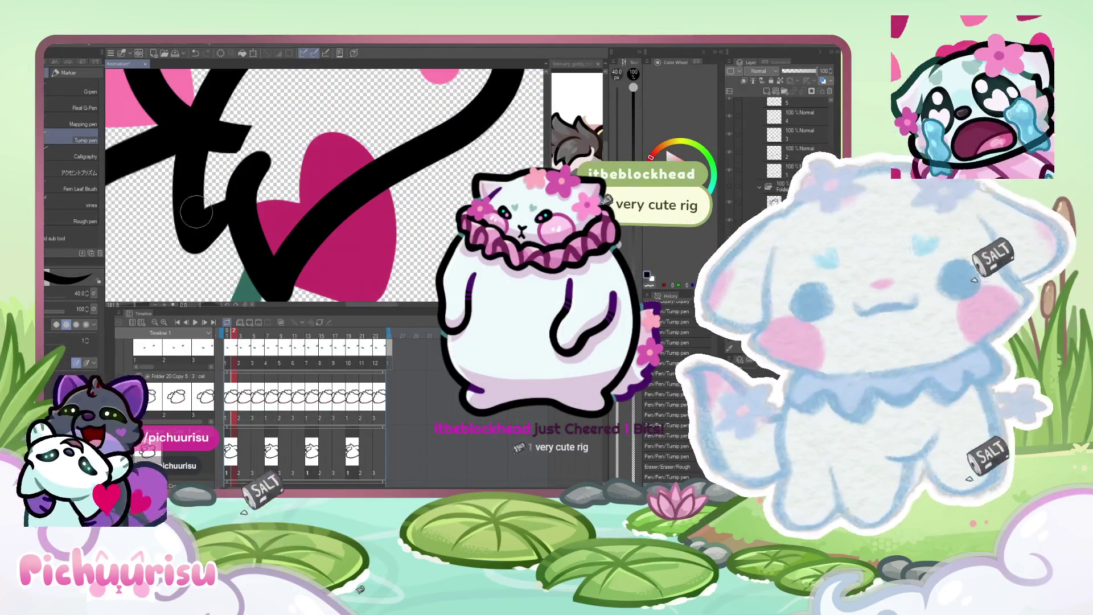
pyautogui.scroll(2, 195, 213)
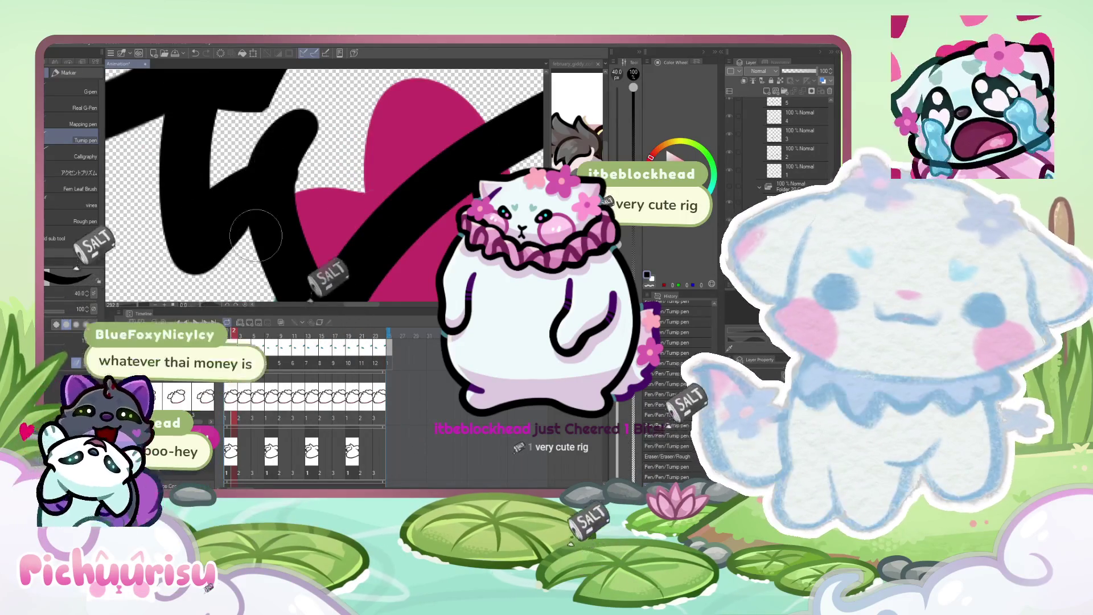
pyautogui.scroll(-4, 299, 145)
pyautogui.scroll(2, 300, 145)
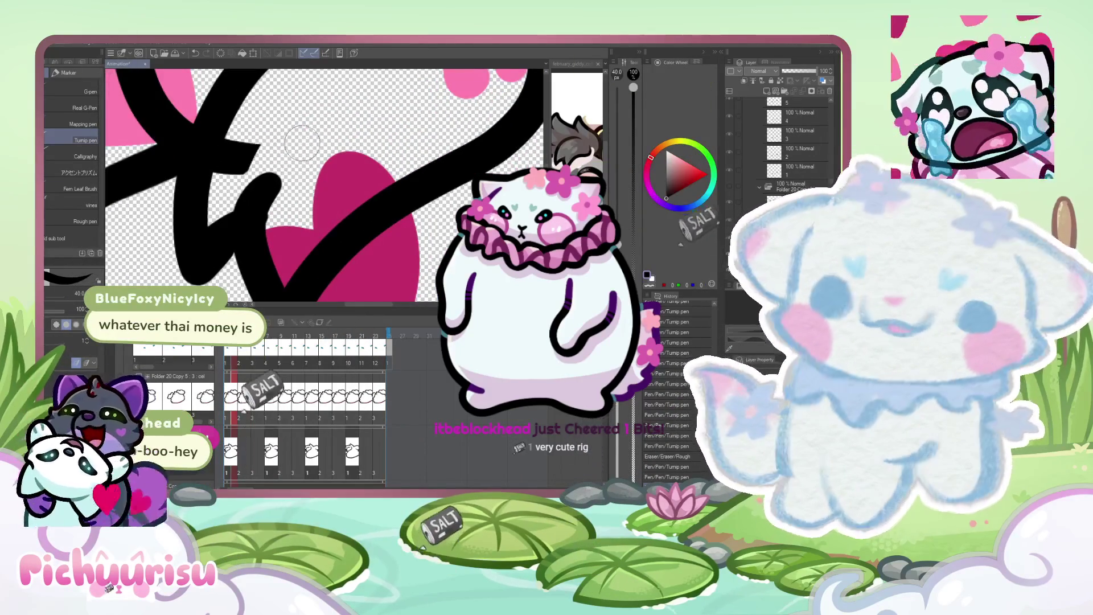
pyautogui.scroll(1, 300, 145)
pyautogui.click(48, 294)
# Redraw the black outline edge beside the large heart with the thinner pen.
pyautogui.scroll(2, 270, 196)
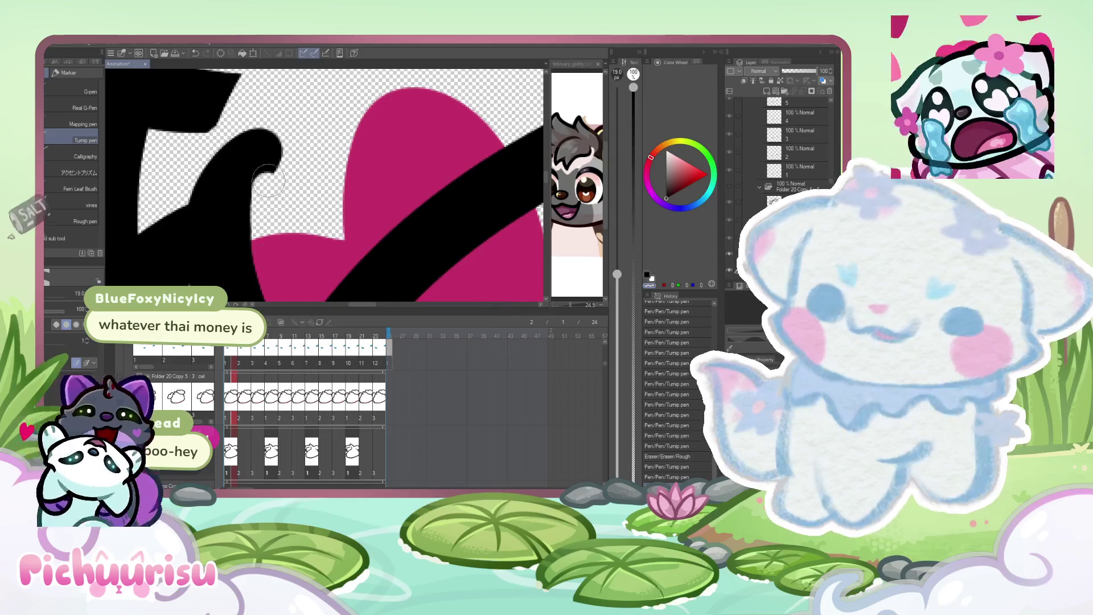
pyautogui.scroll(-3, 265, 200)
pyautogui.scroll(2, 231, 182)
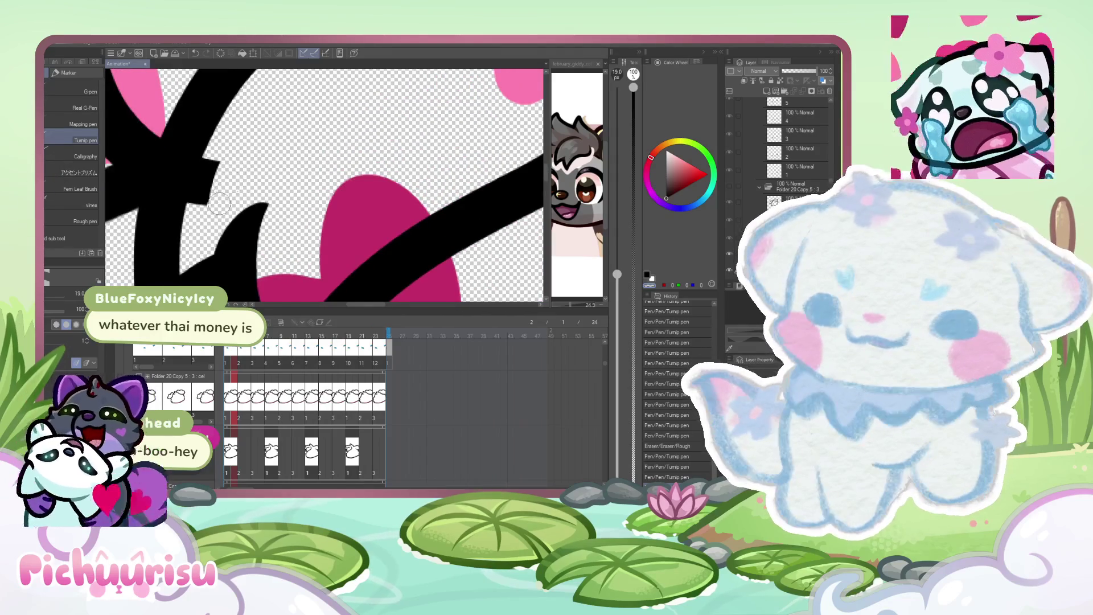
pyautogui.moveTo(231, 182); pyautogui.dragTo(214, 168)
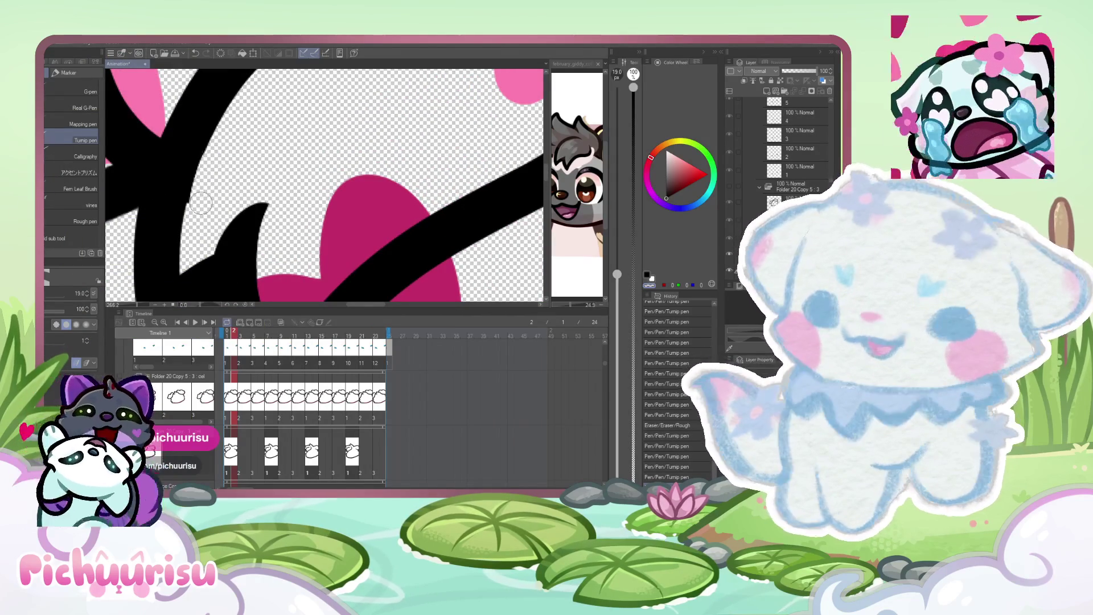
pyautogui.scroll(-5, 199, 210)
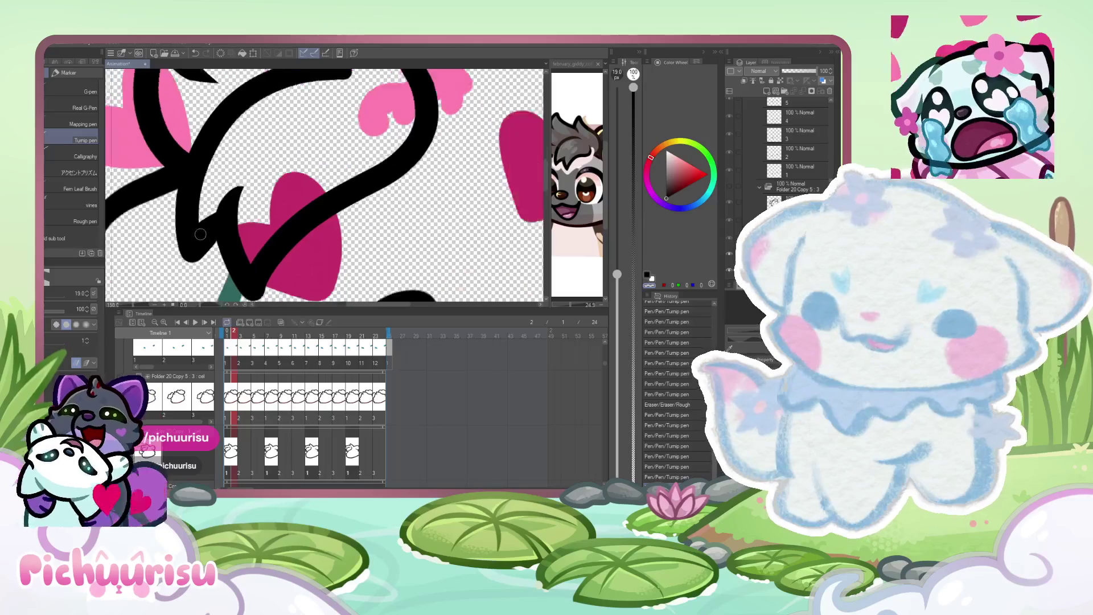
pyautogui.scroll(6, 196, 256)
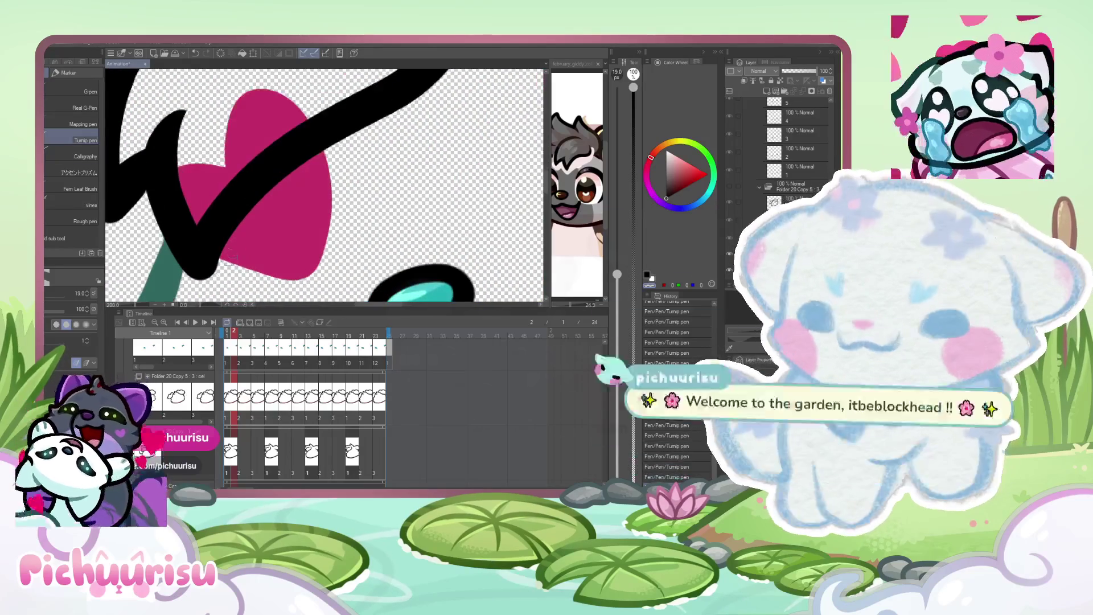
pyautogui.scroll(-2, 234, 250)
pyautogui.scroll(4, 222, 268)
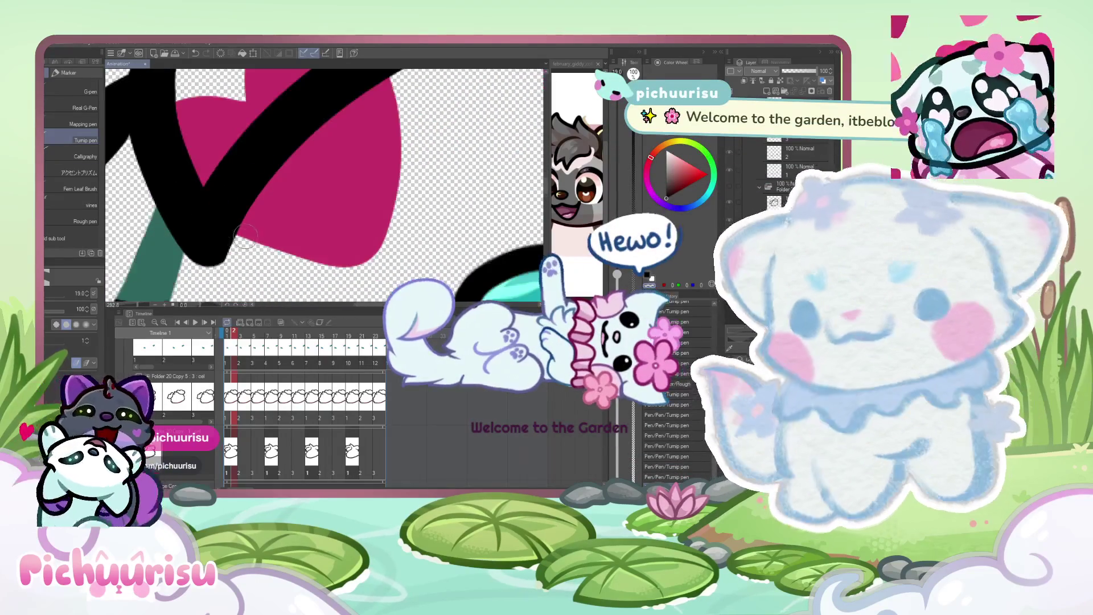
pyautogui.scroll(-3, 214, 278)
pyautogui.scroll(5, 216, 233)
pyautogui.scroll(2, 215, 233)
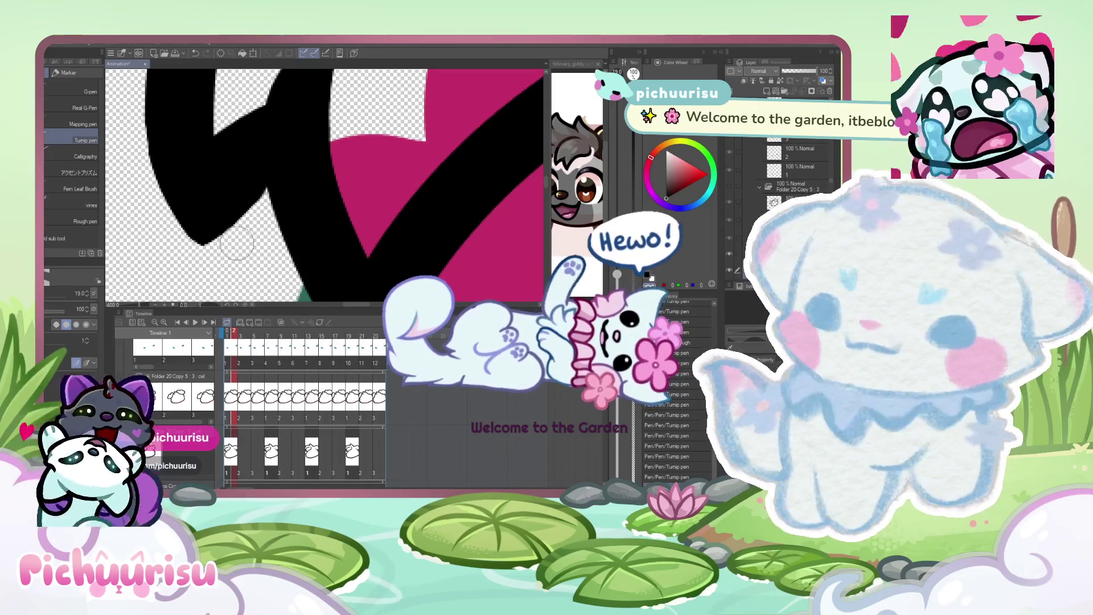
pyautogui.scroll(-6, 133, 155)
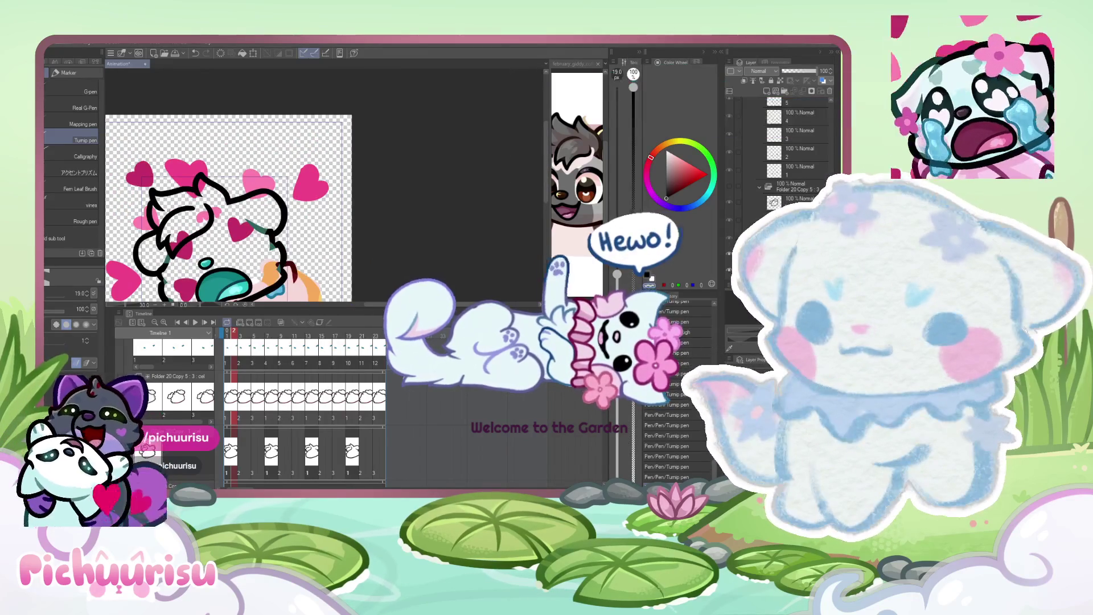
pyautogui.scroll(5, 180, 211)
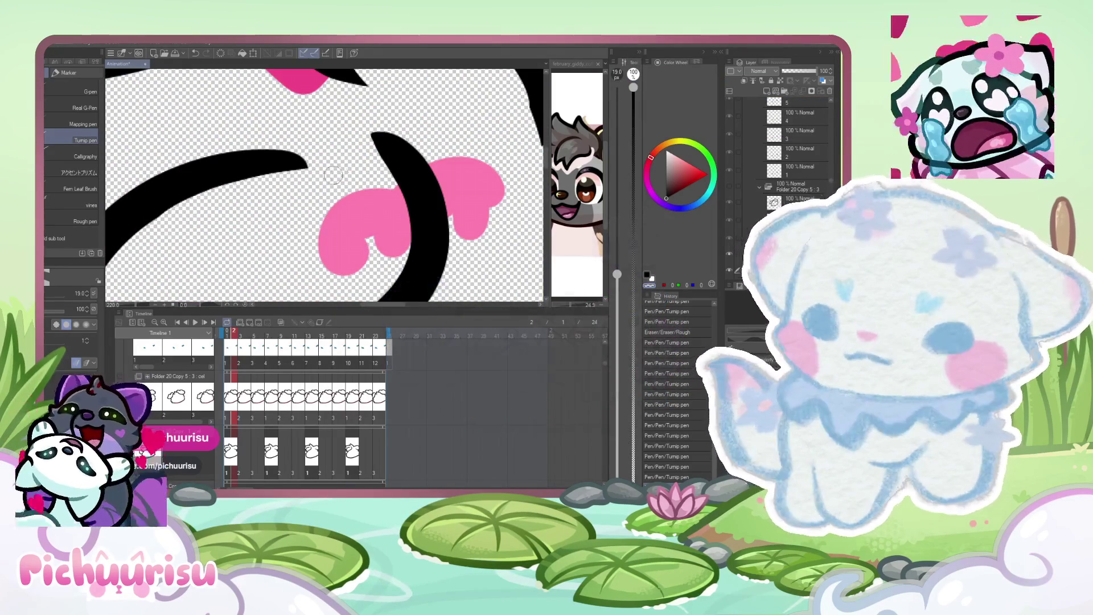
pyautogui.scroll(-3, 267, 154)
pyautogui.scroll(2, 353, 171)
pyautogui.scroll(1, 353, 171)
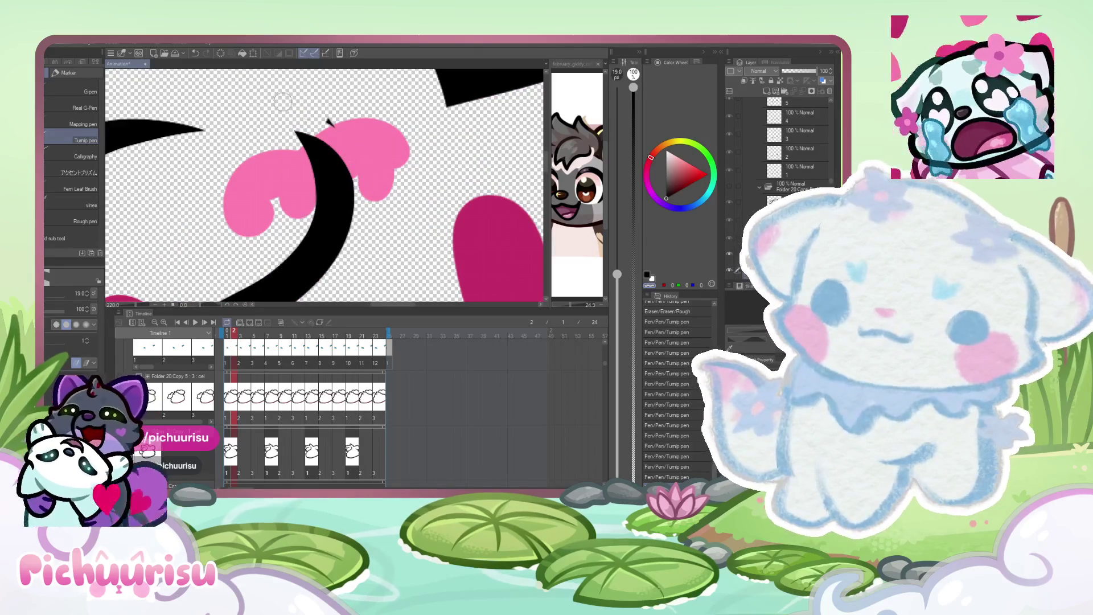
pyautogui.scroll(-8, 341, 124)
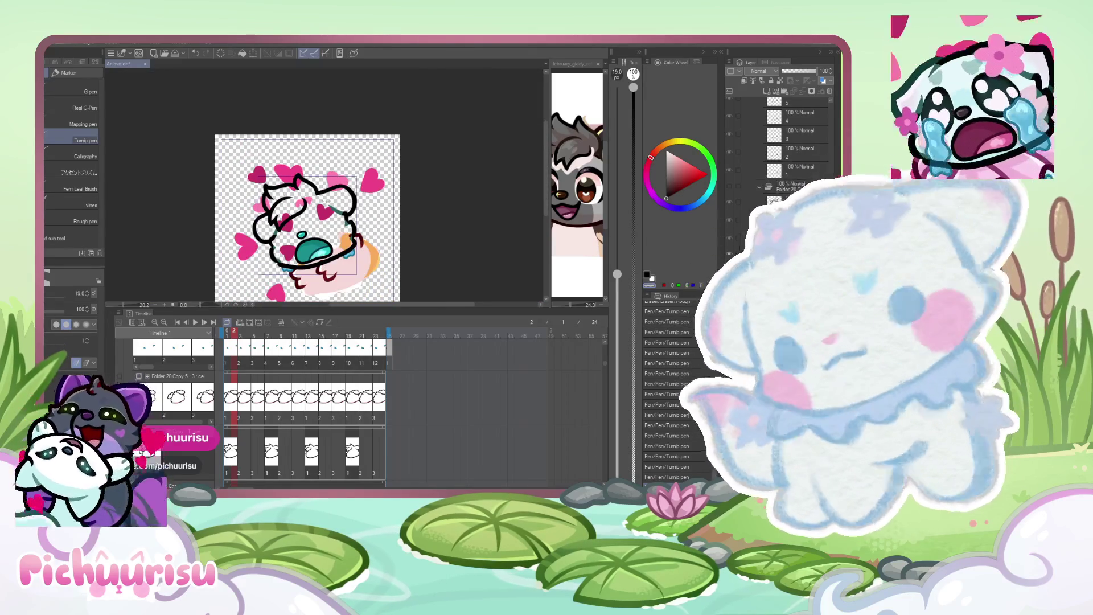
pyautogui.scroll(2, 326, 201)
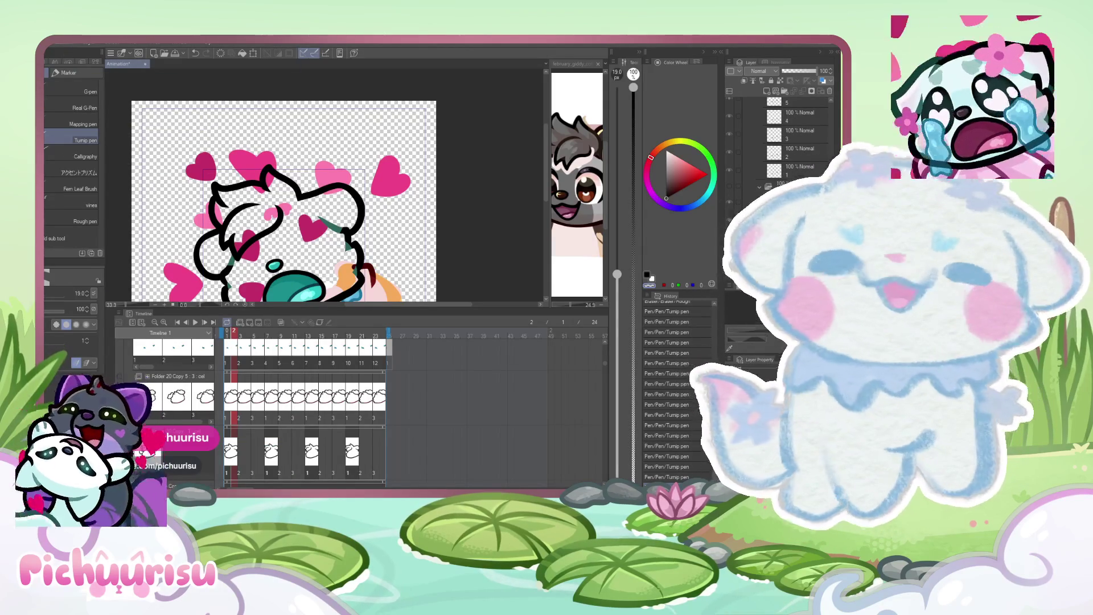
# Drop the pen size to 0.1, try the Correct line tool, then return to the Tump pen.
pyautogui.moveTo(616, 274); pyautogui.dragTo(617, 477)
pyautogui.scroll(3, 271, 172)
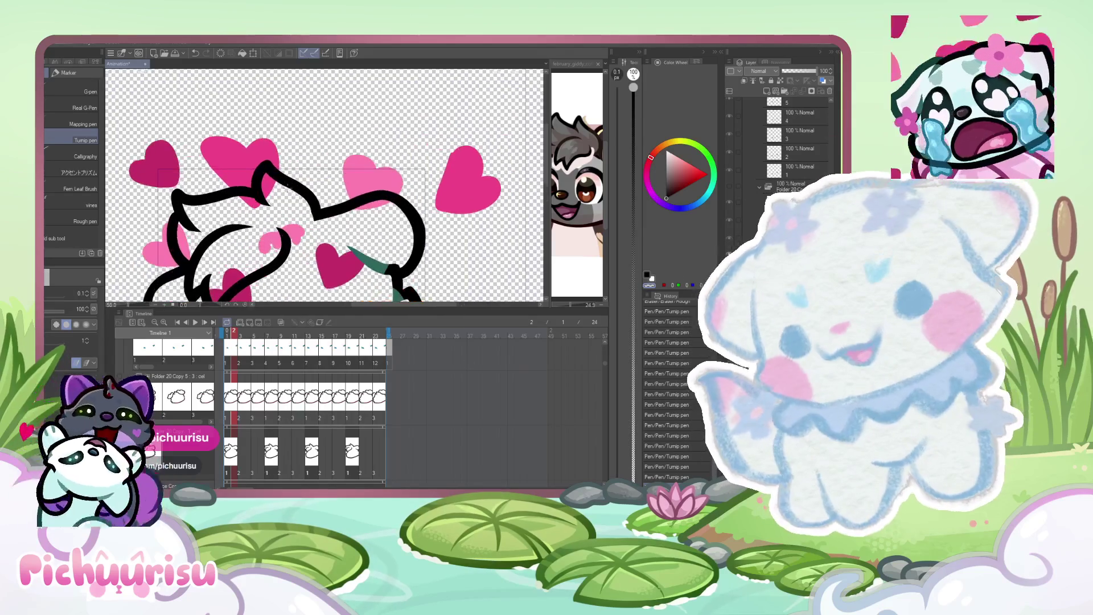
pyautogui.press('y')
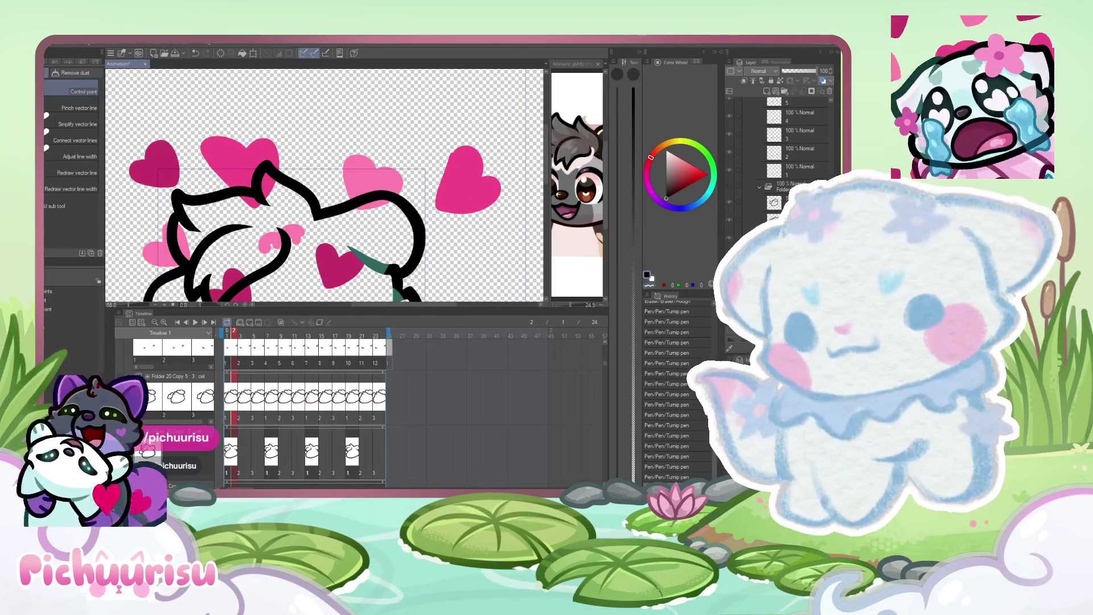
pyautogui.scroll(3, 268, 248)
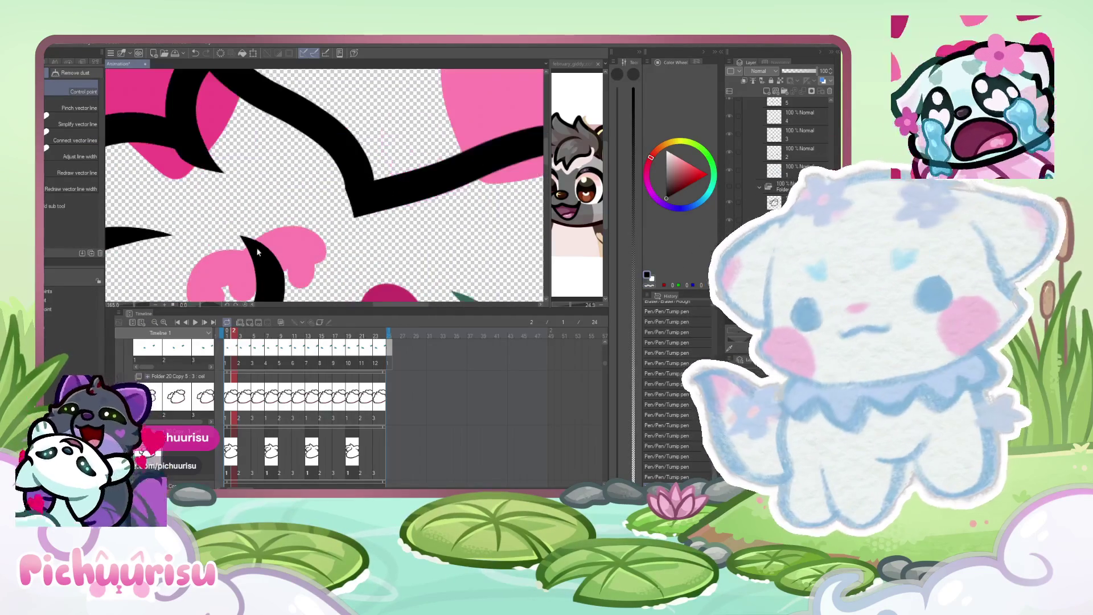
pyautogui.press('p')
pyautogui.scroll(-2, 267, 248)
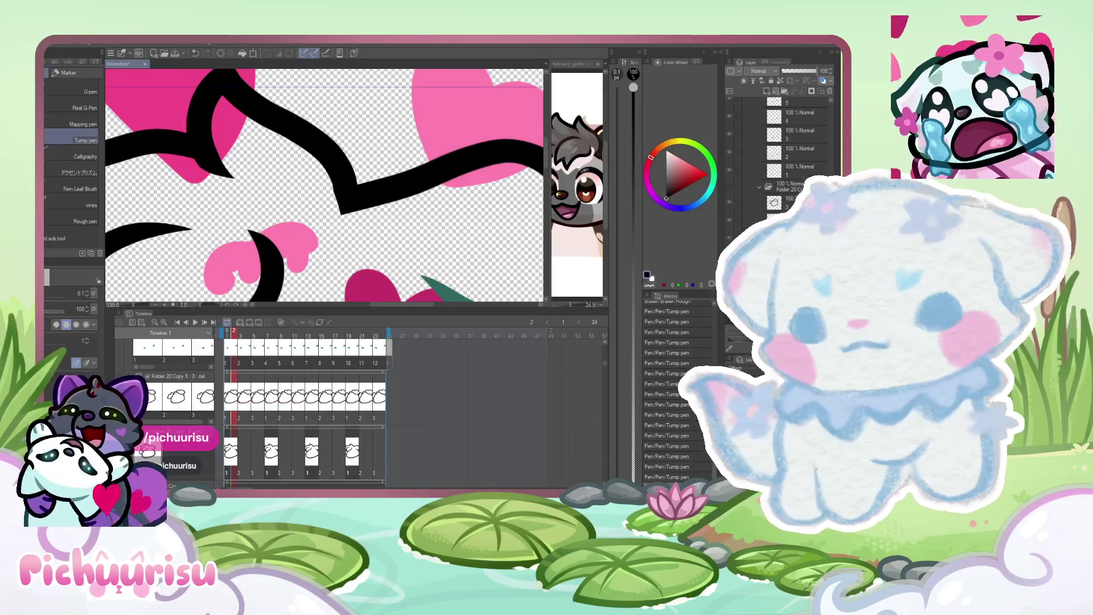
# Rotate the canvas view about 50° for the next stroke.
pyautogui.scroll(1, 342, 227)
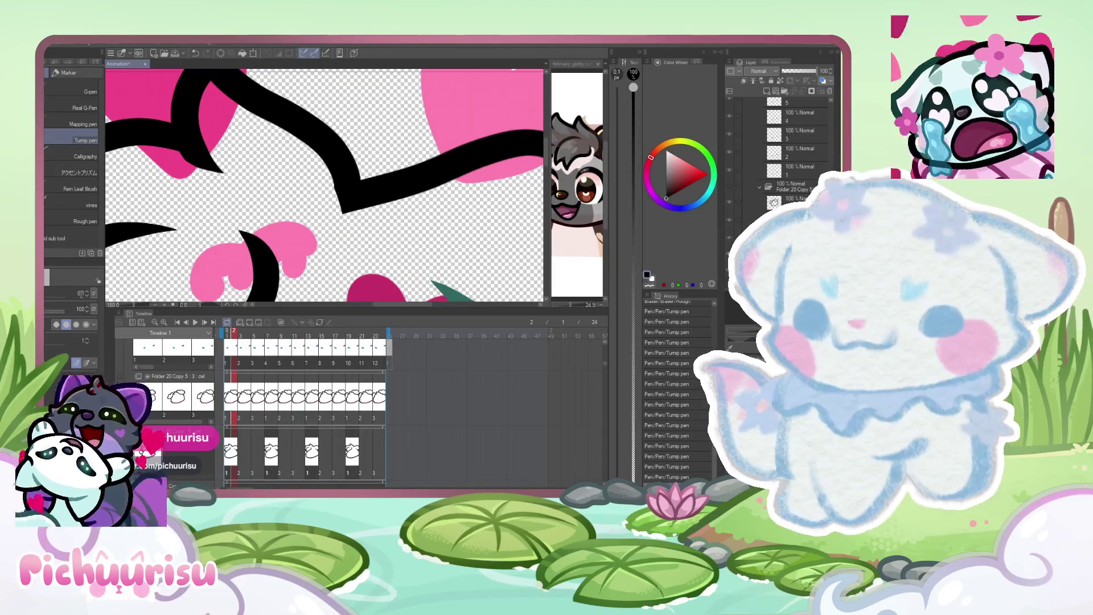
pyautogui.scroll(-3, 355, 229)
pyautogui.scroll(-5, 354, 229)
pyautogui.moveTo(355, 228); pyautogui.dragTo(365, 182)
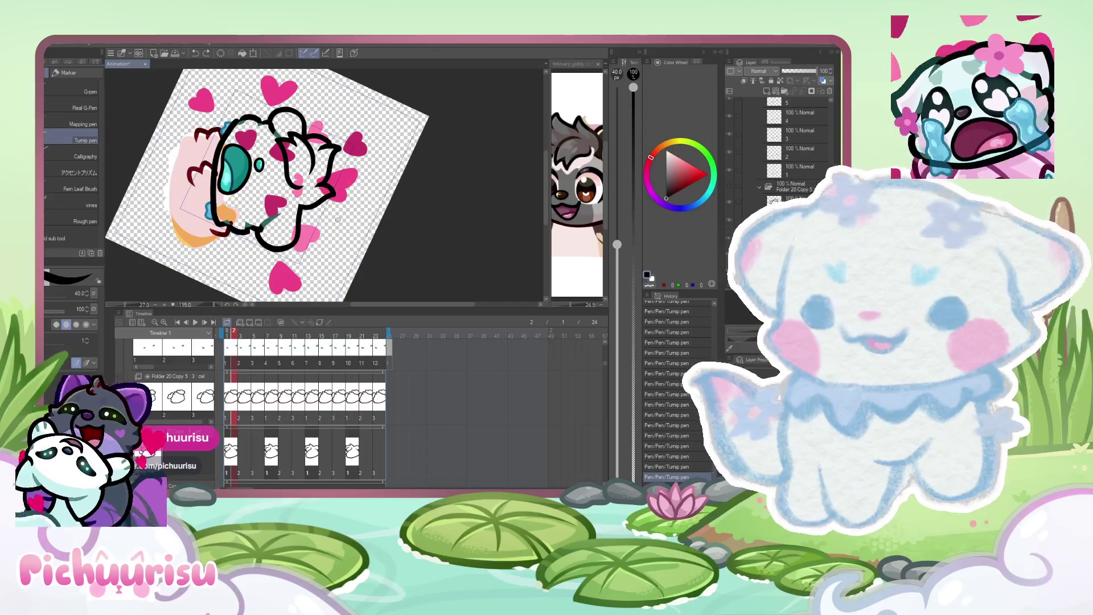
# Connect the short vertical line to the upper lineart and thicken it.
pyautogui.scroll(8, 338, 219)
pyautogui.moveTo(283, 237); pyautogui.dragTo(261, 172)
pyautogui.scroll(3, 269, 271)
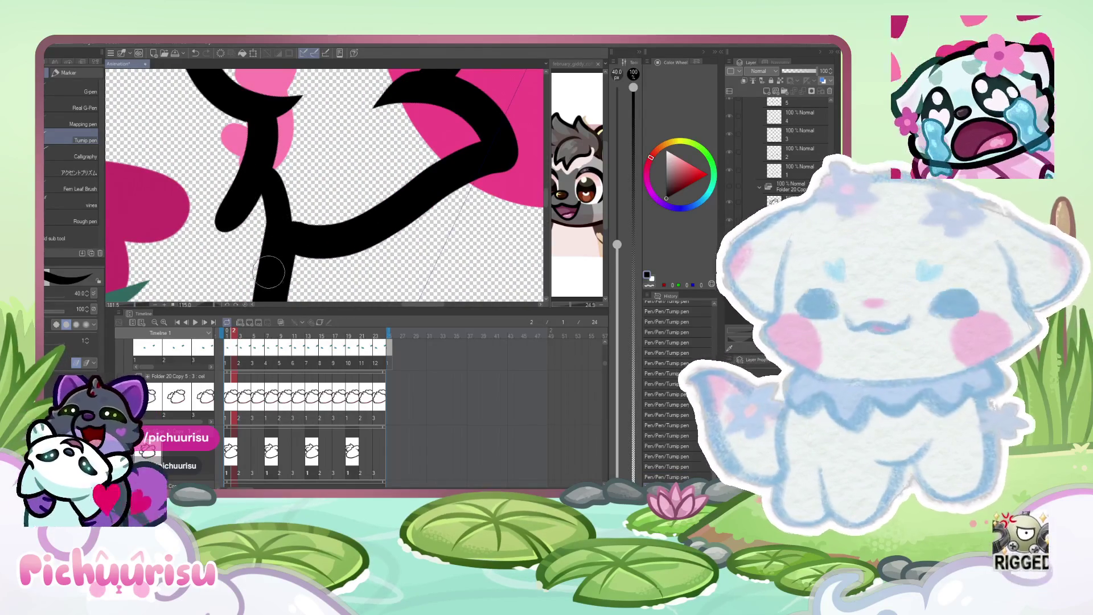
pyautogui.moveTo(271, 274); pyautogui.dragTo(267, 160)
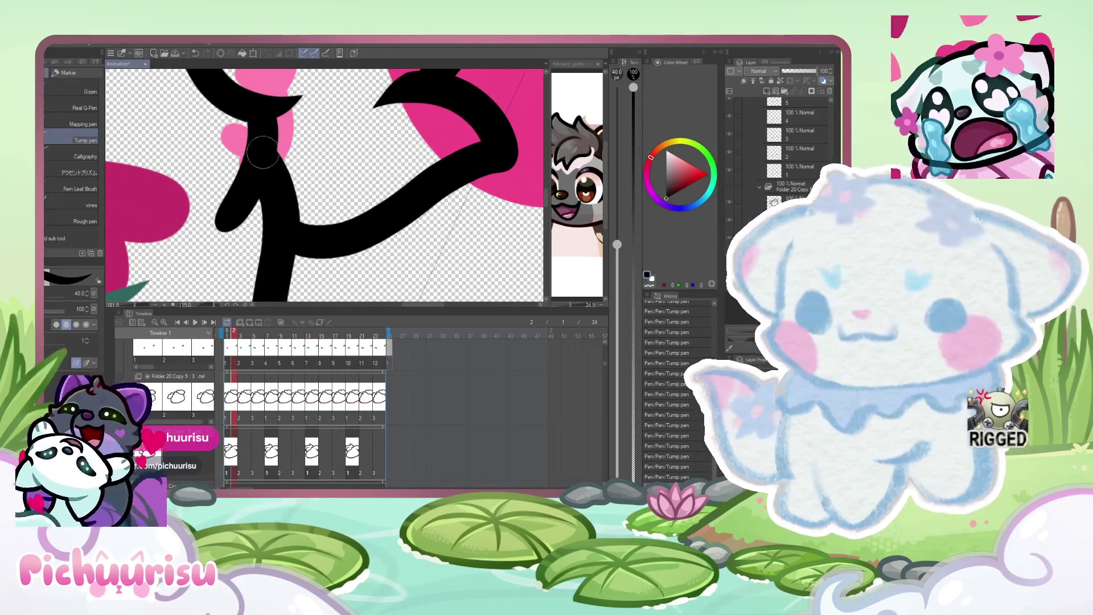
pyautogui.scroll(2, 253, 170)
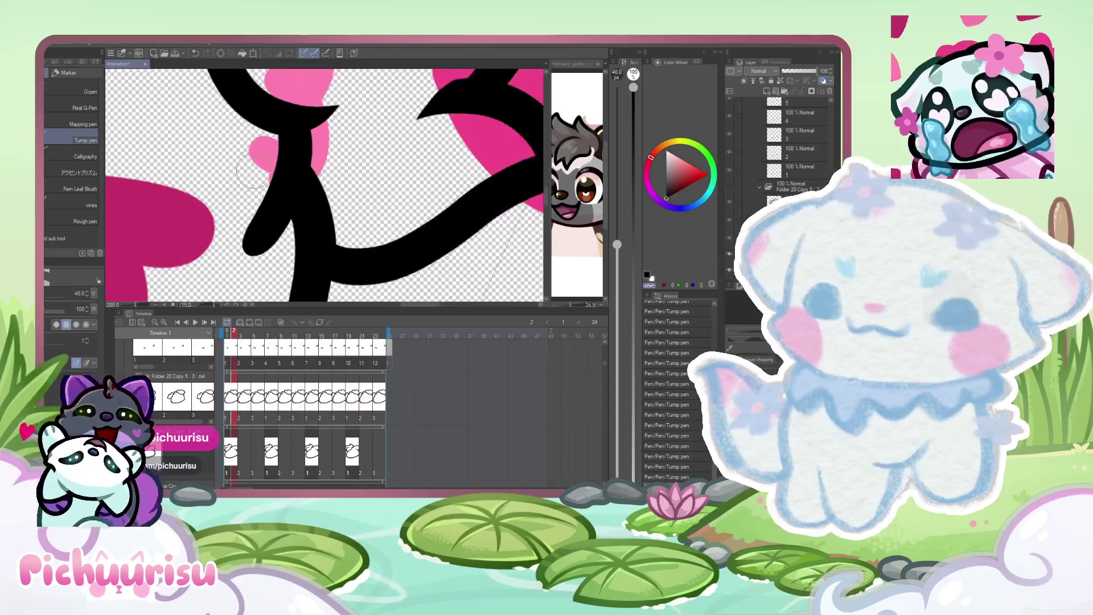
pyautogui.scroll(-2, 250, 172)
pyautogui.scroll(-4, 239, 179)
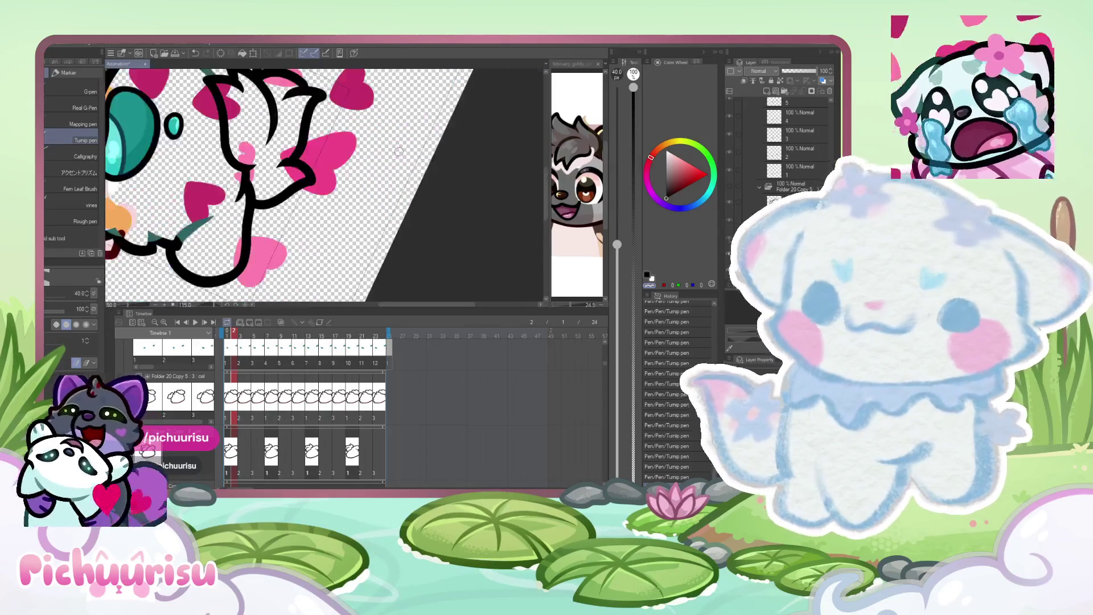
pyautogui.scroll(-3, 231, 186)
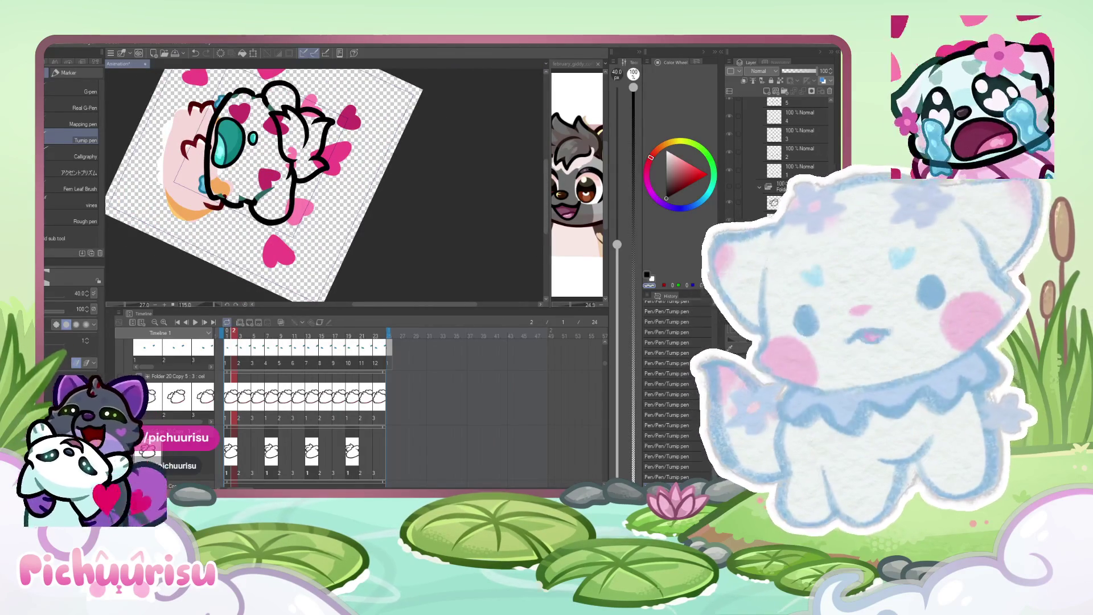
pyautogui.scroll(8, 259, 135)
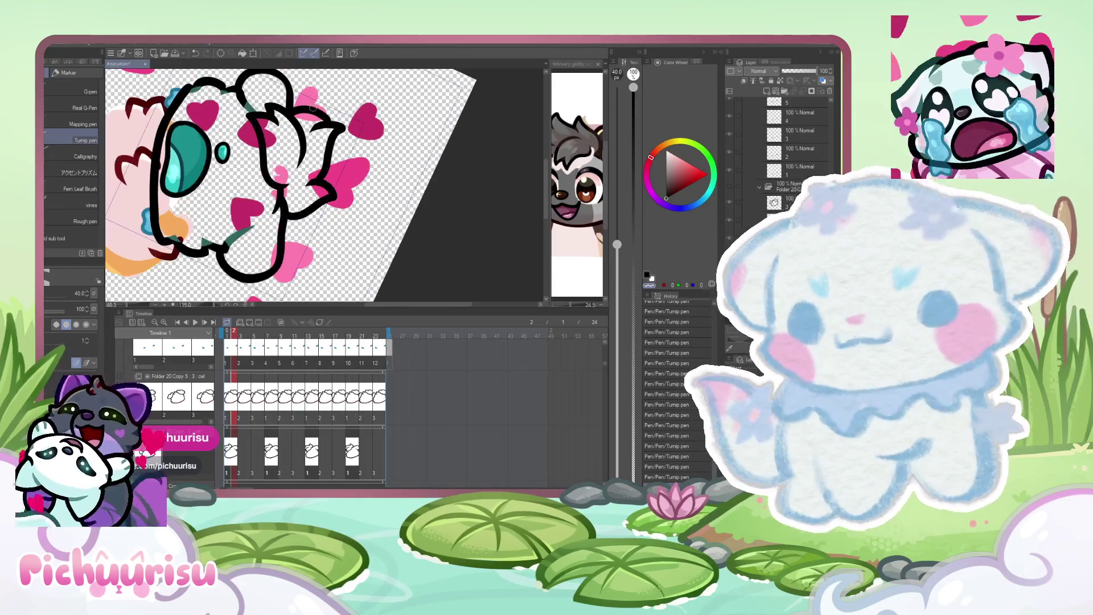
pyautogui.scroll(-4, 258, 135)
pyautogui.scroll(7, 243, 162)
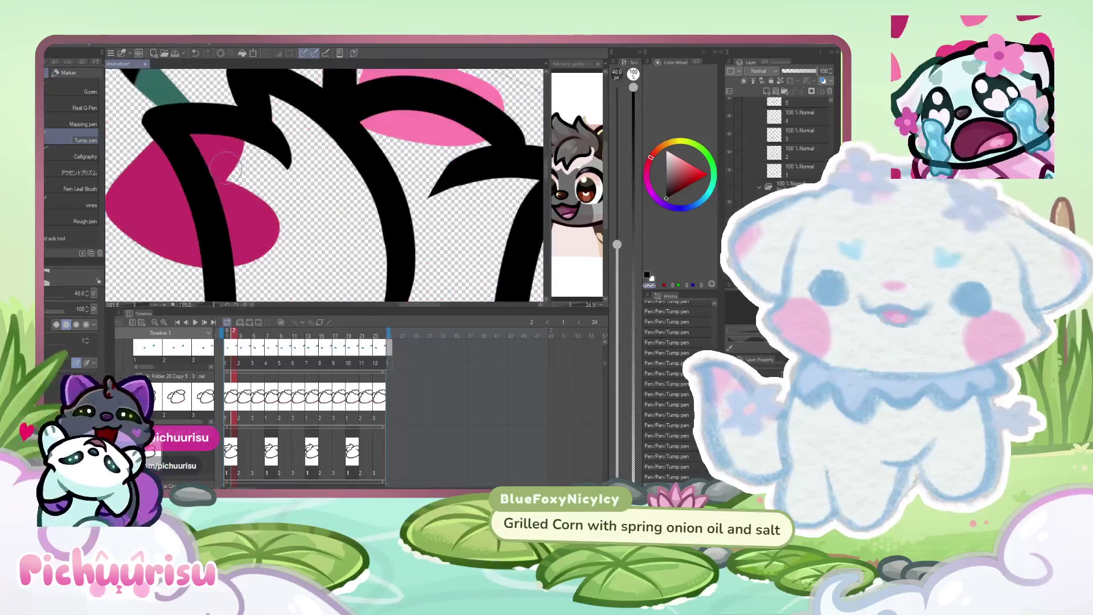
pyautogui.scroll(4, 243, 162)
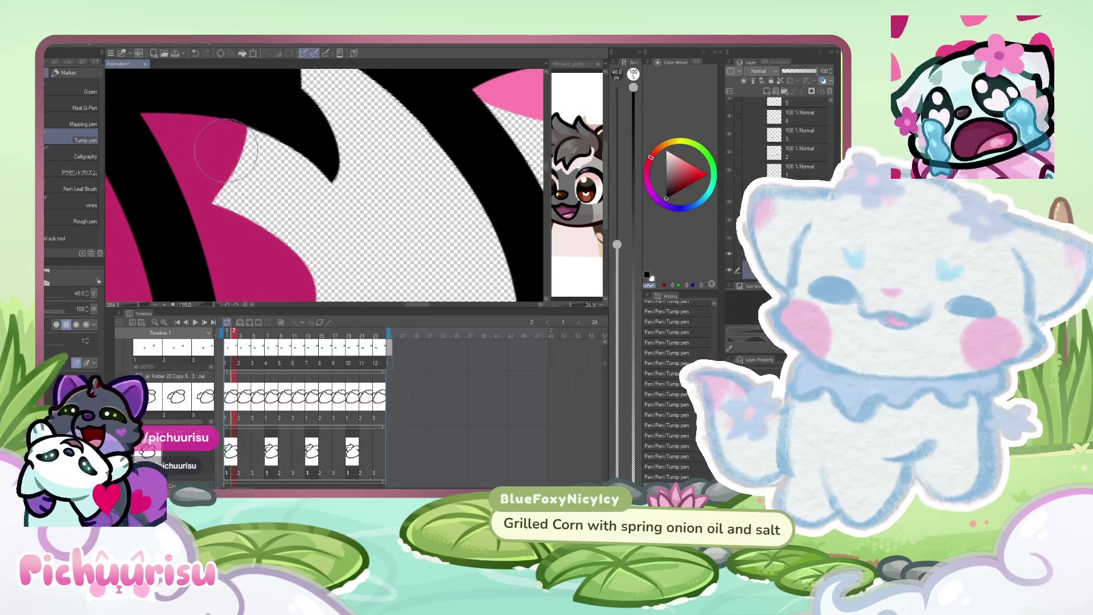
pyautogui.scroll(-10, 242, 174)
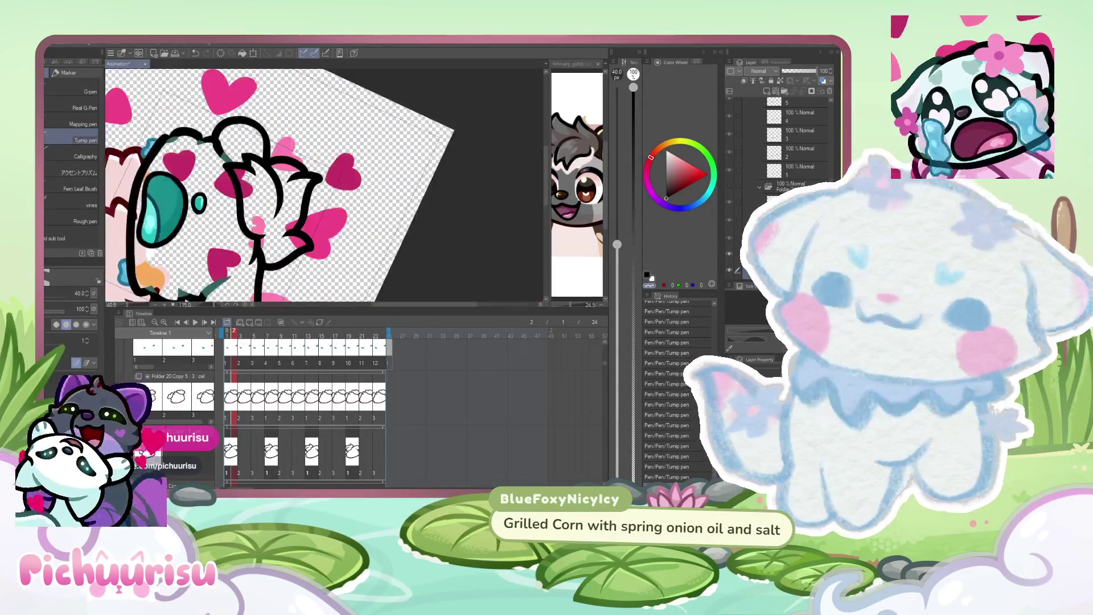
pyautogui.scroll(10, 269, 178)
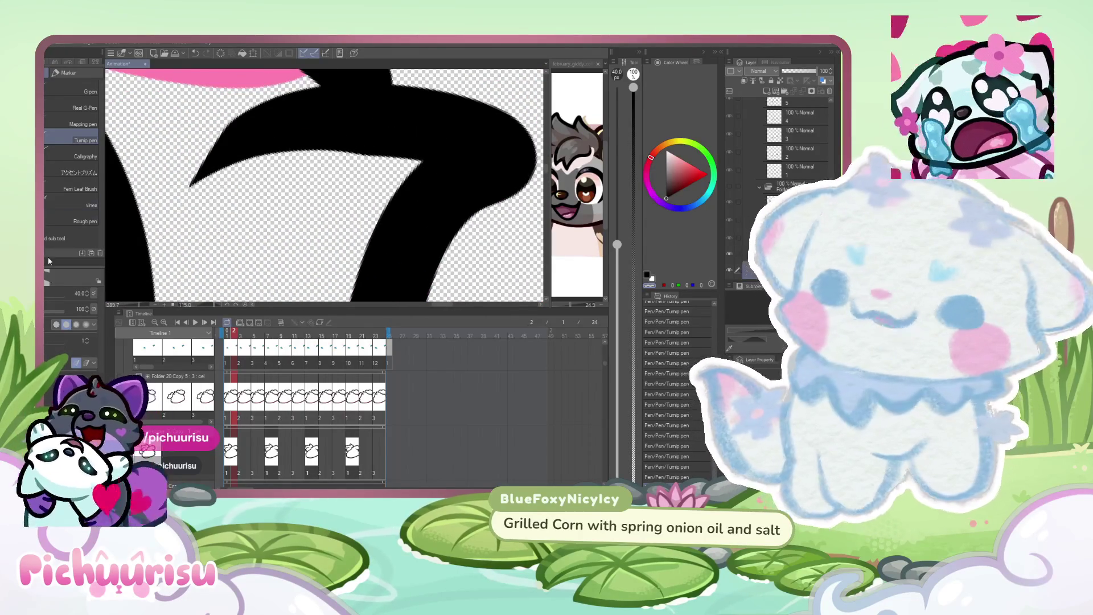
# Shrink the brush and trim the lower edge of the black spike.
pyautogui.moveTo(347, 185); pyautogui.dragTo(324, 185)
pyautogui.moveTo(391, 166); pyautogui.dragTo(170, 209)
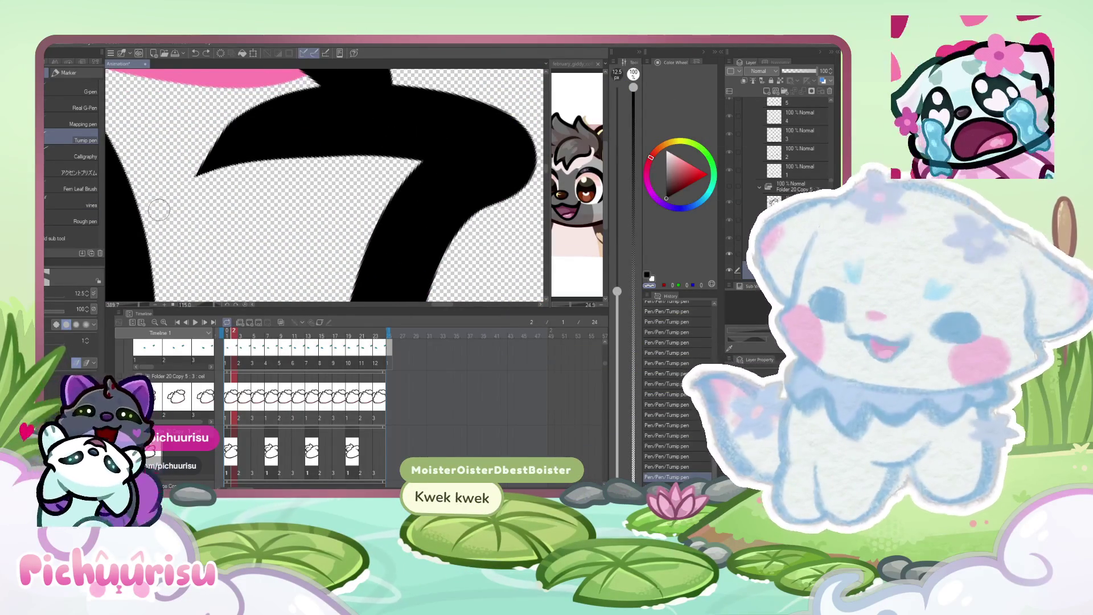
pyautogui.scroll(-2, 254, 241)
pyautogui.scroll(5, 317, 173)
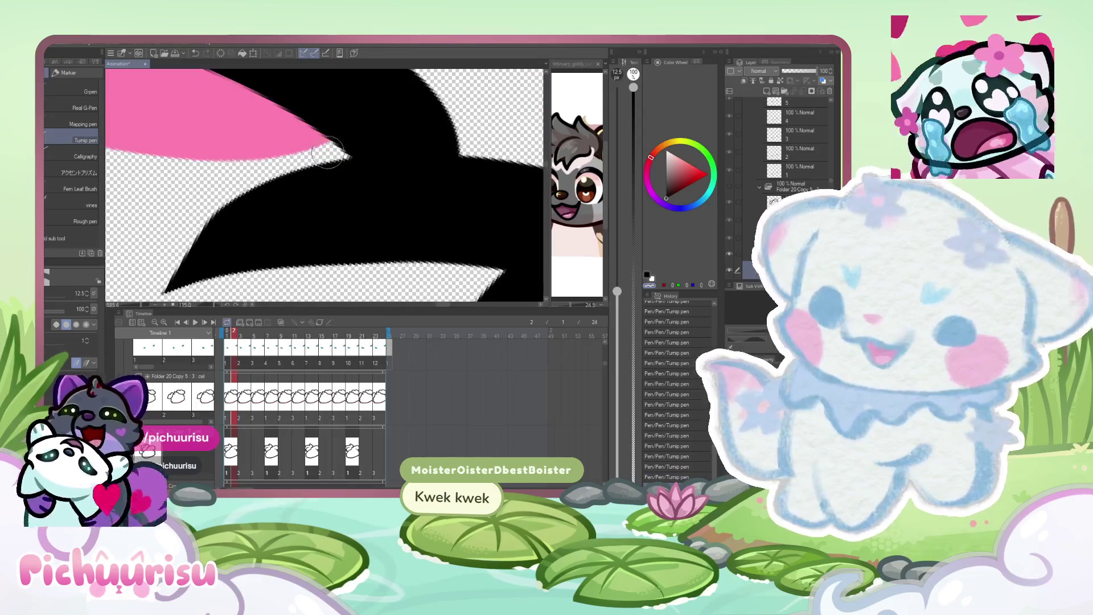
pyautogui.scroll(-4, 250, 228)
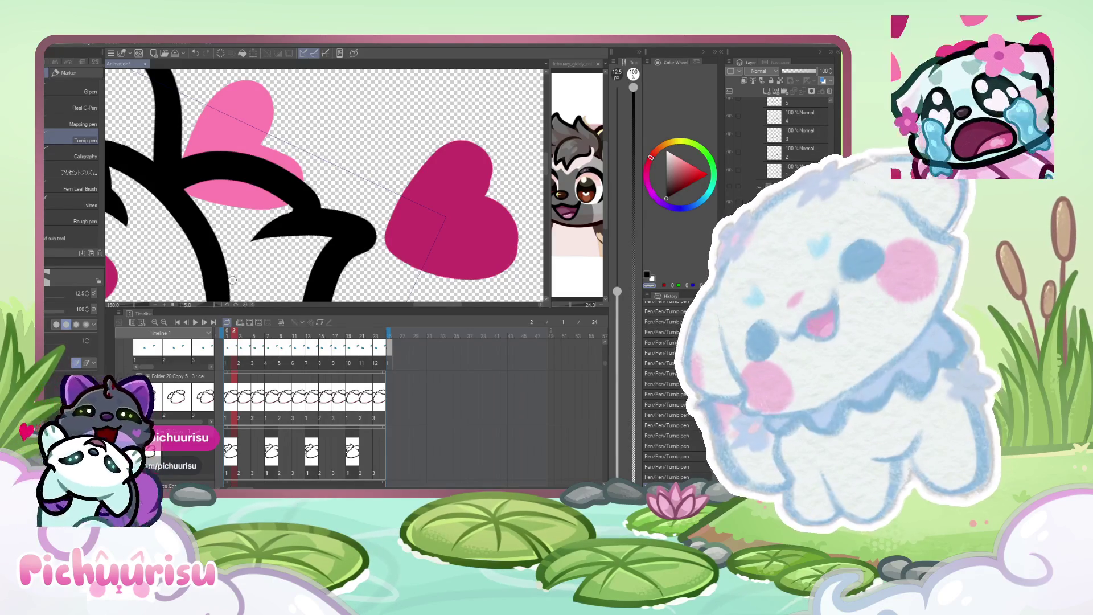
# Straighten and zoom out the canvas view, then widen the reference image panel.
pyautogui.moveTo(282, 230); pyautogui.dragTo(291, 197)
pyautogui.scroll(6, 291, 197)
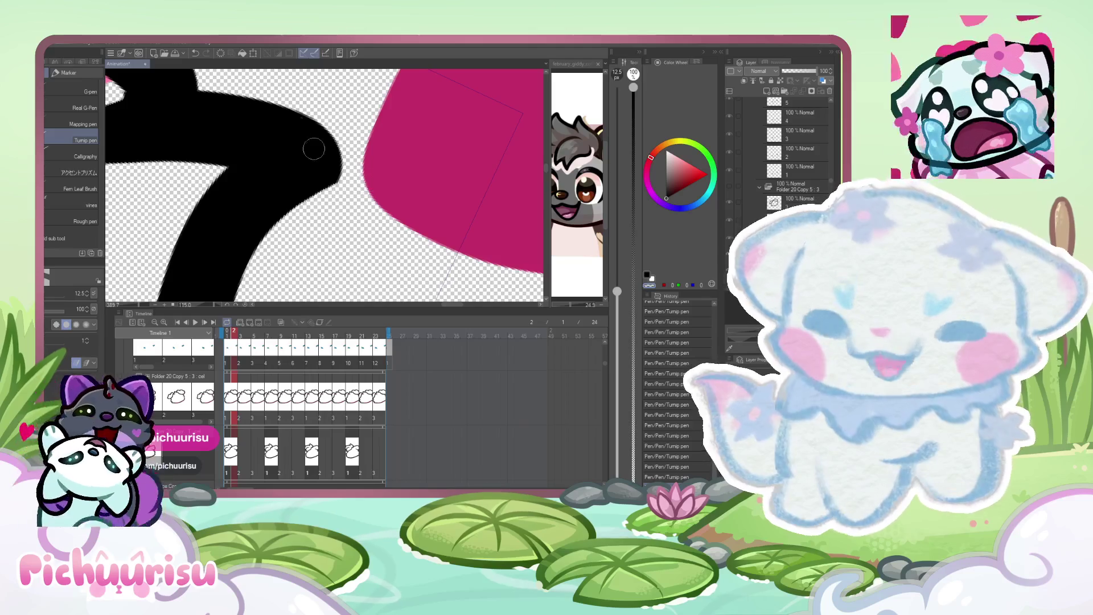
pyautogui.scroll(2, 329, 165)
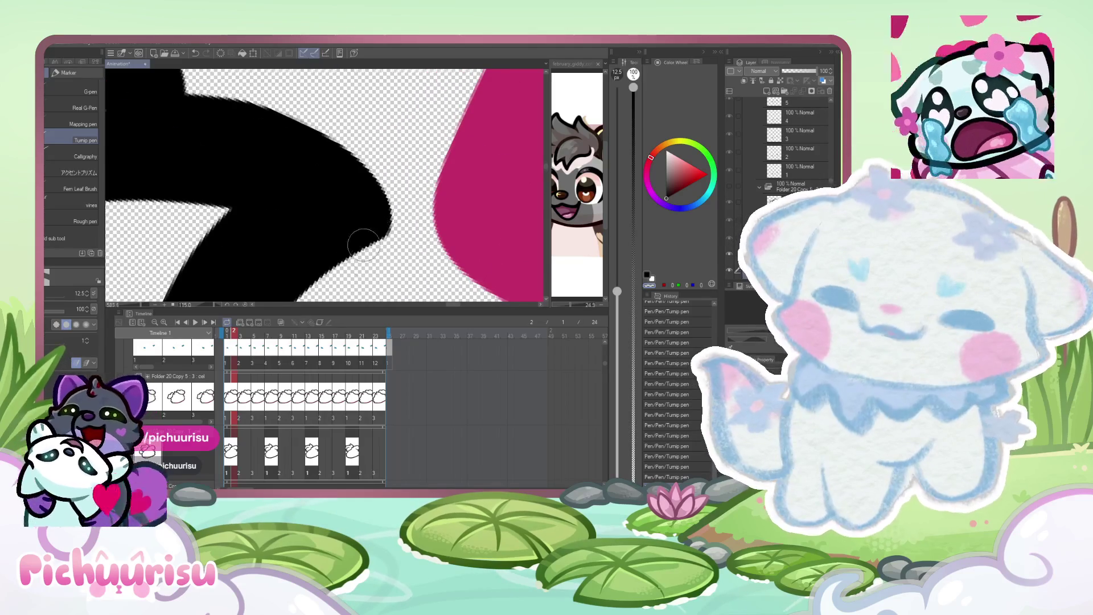
pyautogui.scroll(-12, 365, 261)
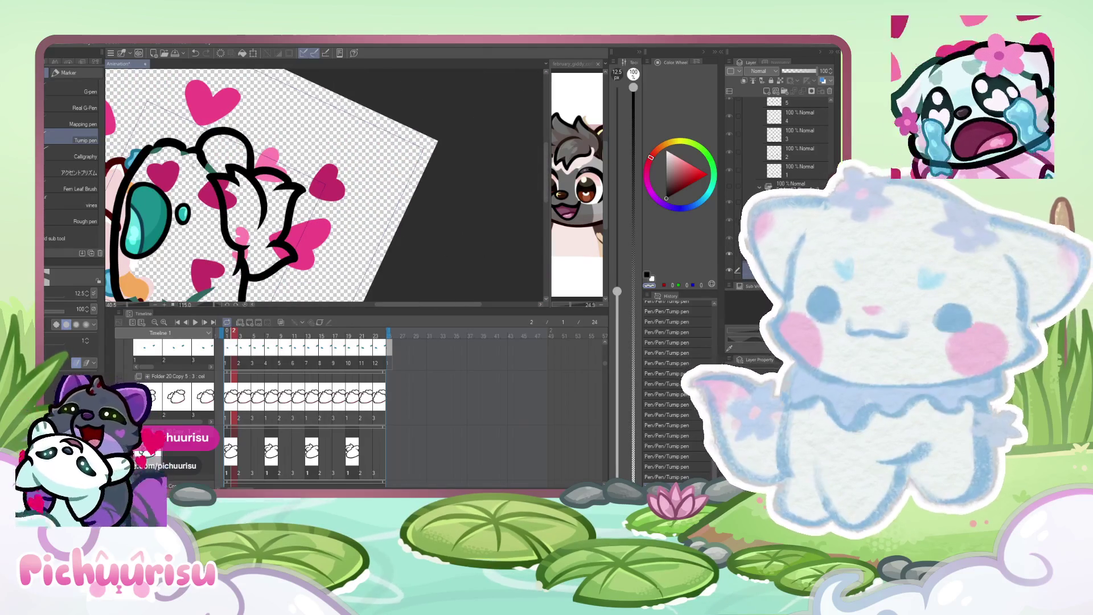
pyautogui.scroll(-3, 402, 188)
pyautogui.moveTo(403, 188)
pyautogui.mouseDown()
pyautogui.moveTo(375, 165)
pyautogui.moveTo(364, 179)
pyautogui.mouseUp()
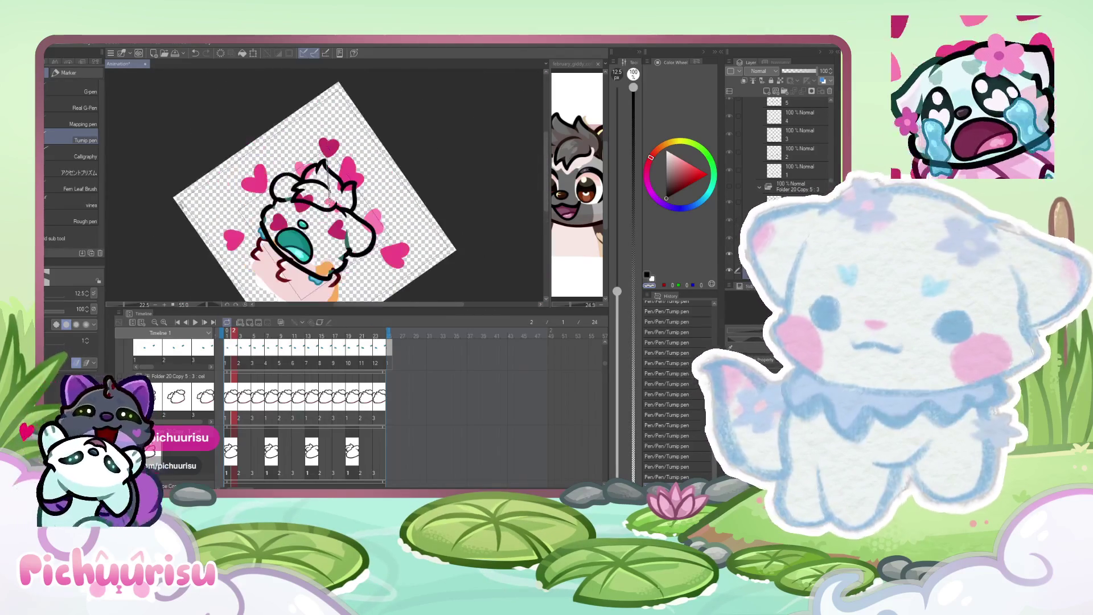
pyautogui.scroll(10, 254, 181)
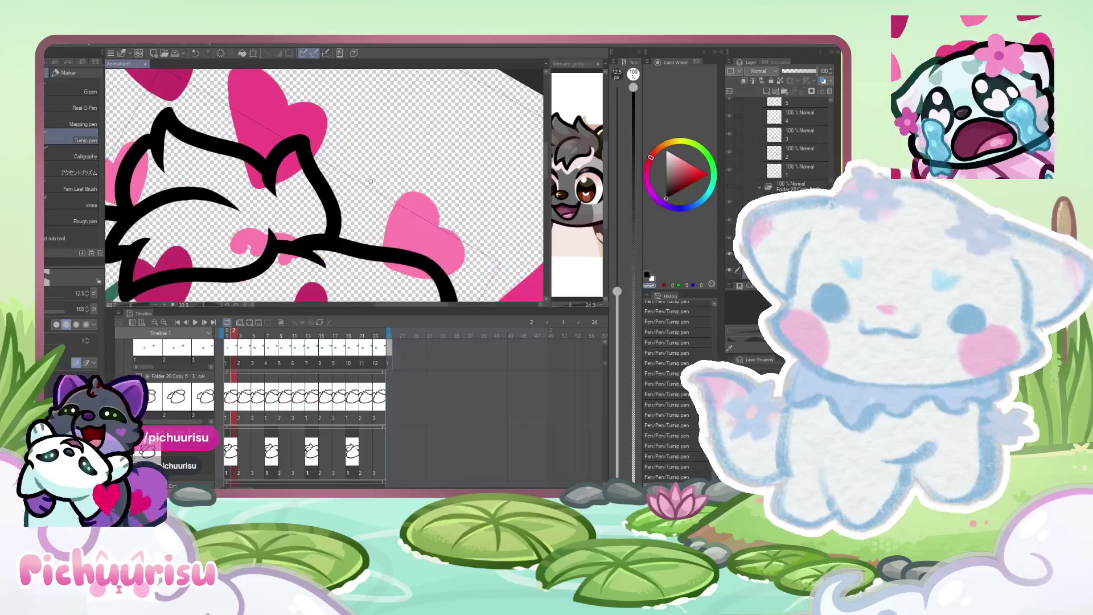
pyautogui.scroll(2, 254, 181)
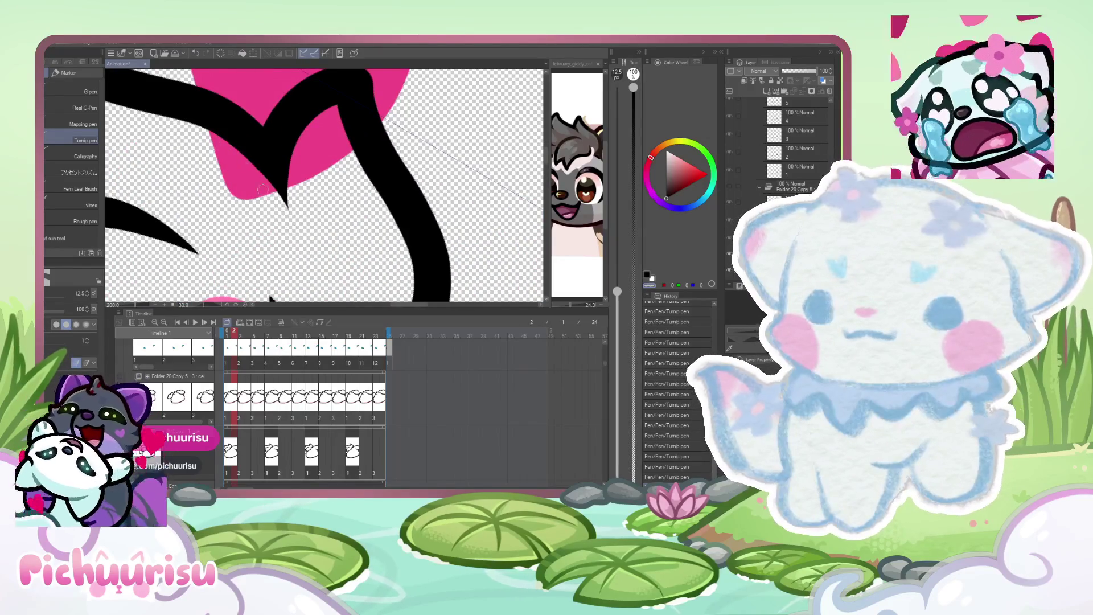
pyautogui.scroll(-10, 234, 168)
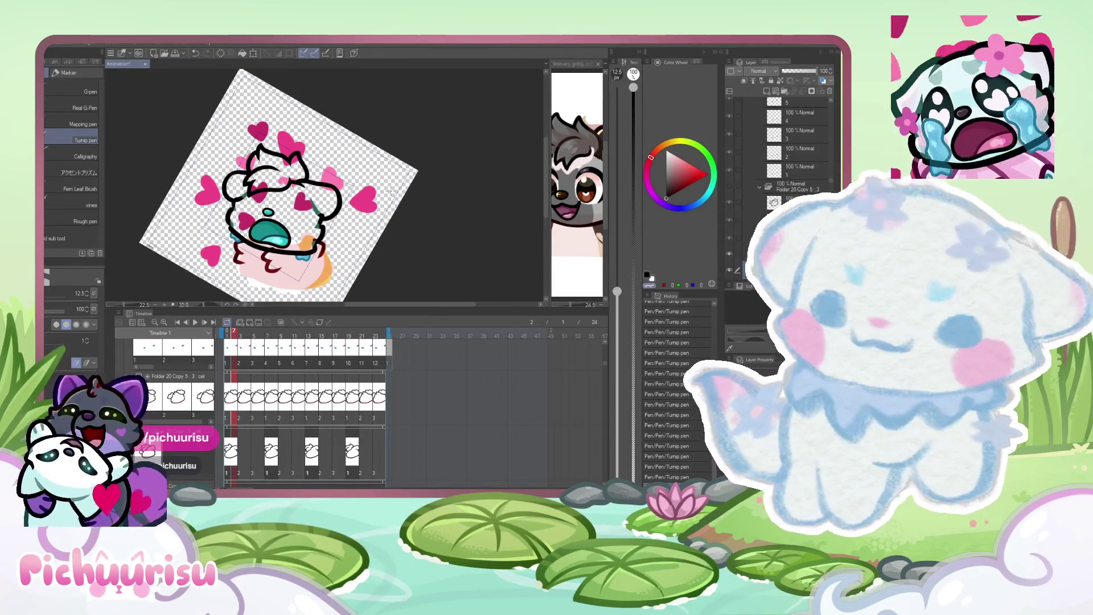
pyautogui.scroll(-3, 390, 191)
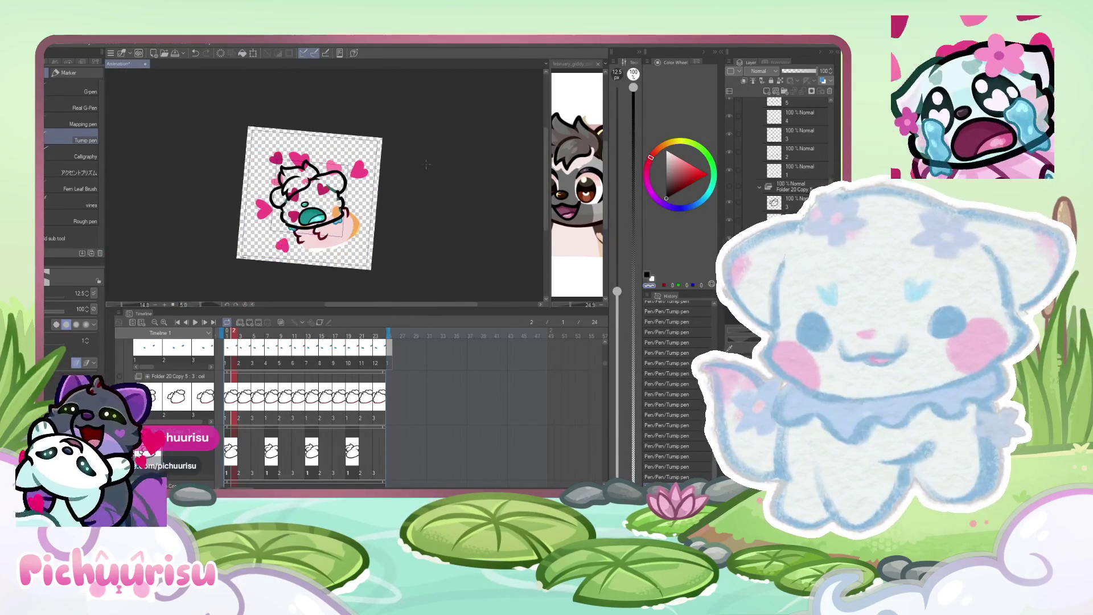
pyautogui.moveTo(548, 205); pyautogui.dragTo(441, 203)
# Pick the light grey swatch as the drawing colour and scroll through the timeline tracks.
pyautogui.keyDown('alt'); pyautogui.click(570, 177); pyautogui.keyUp('alt')
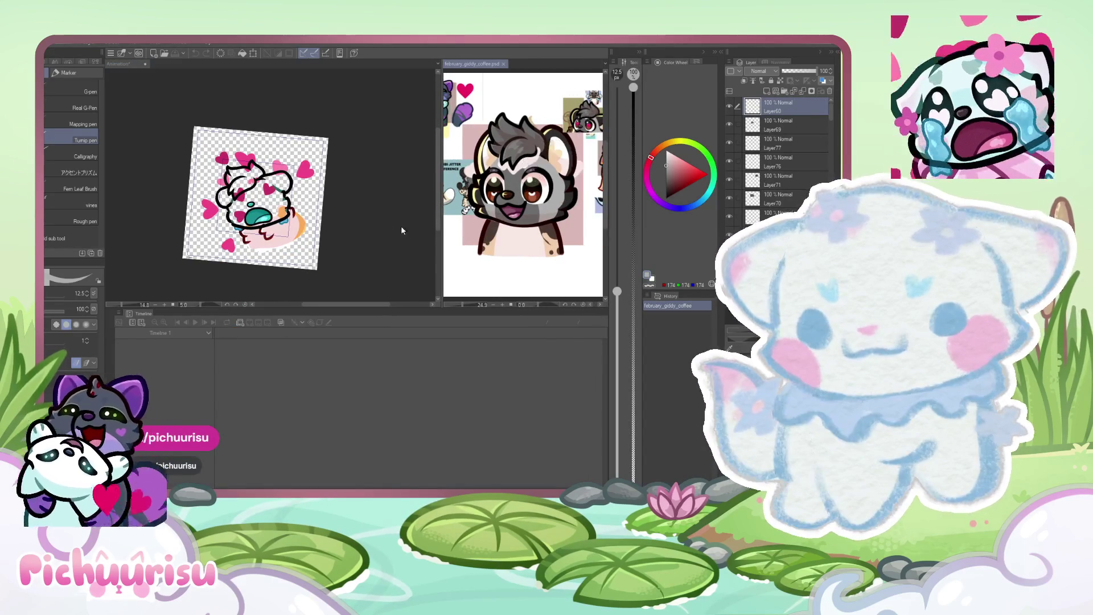
pyautogui.scroll(1, 225, 224)
pyautogui.scroll(-5, 239, 391)
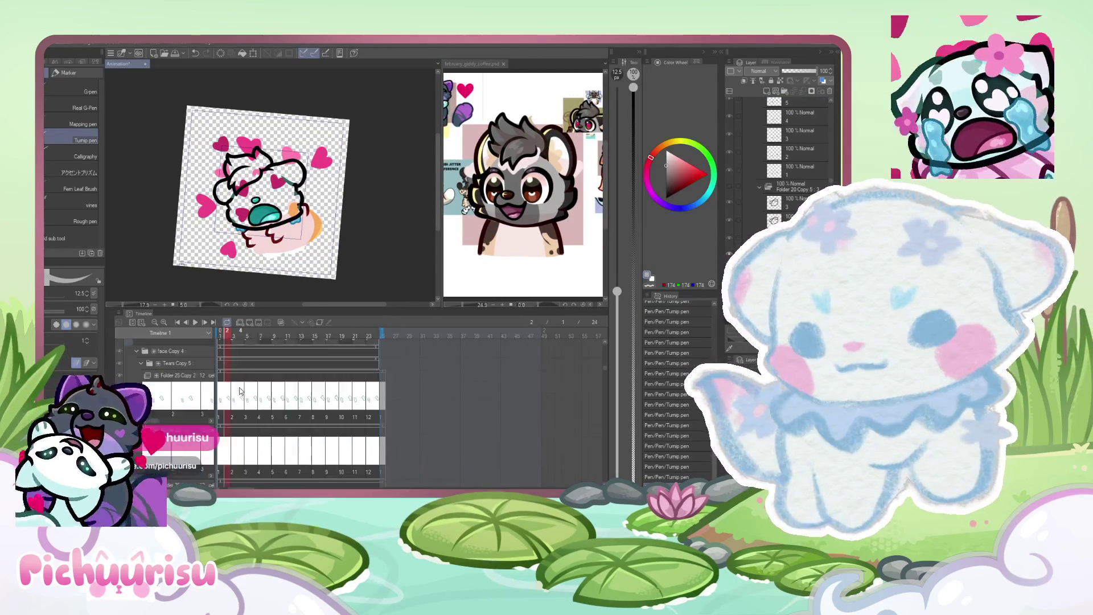
pyautogui.scroll(-8, 240, 390)
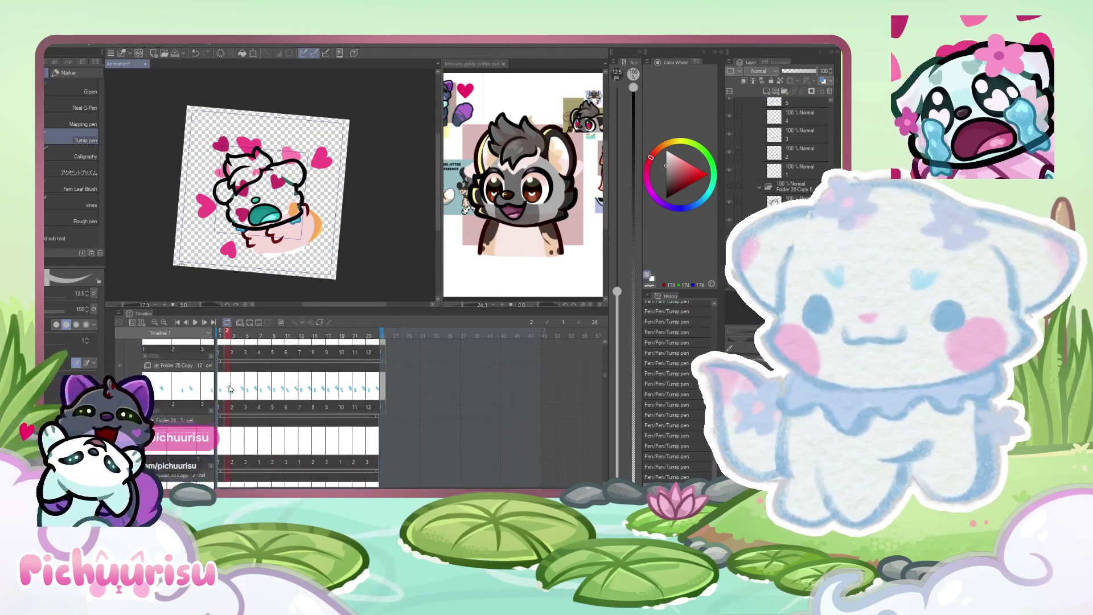
pyautogui.scroll(-6, 226, 386)
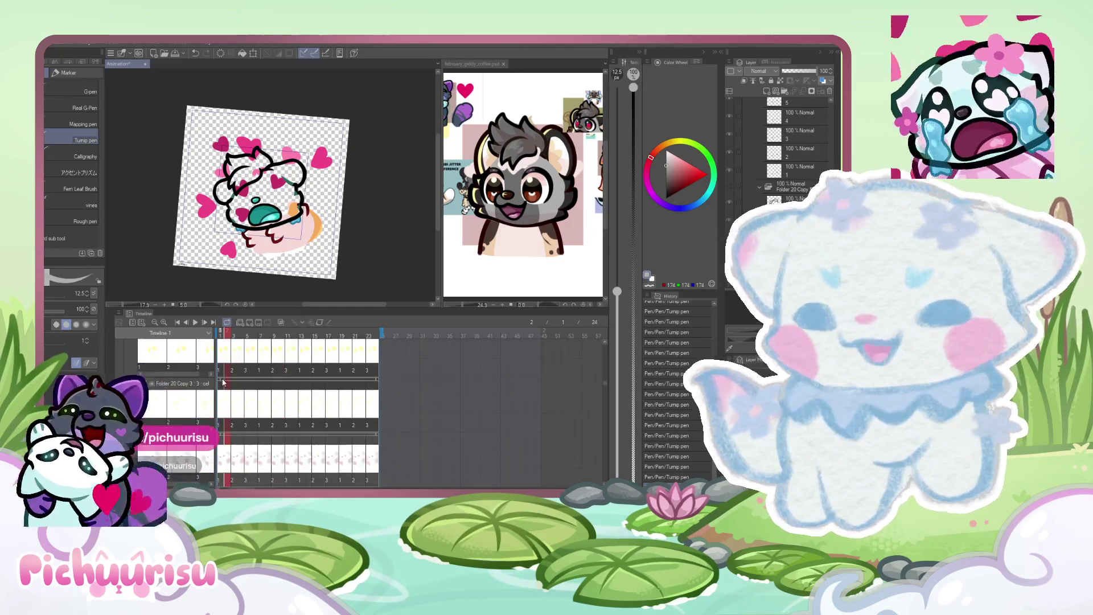
pyautogui.scroll(20, 223, 382)
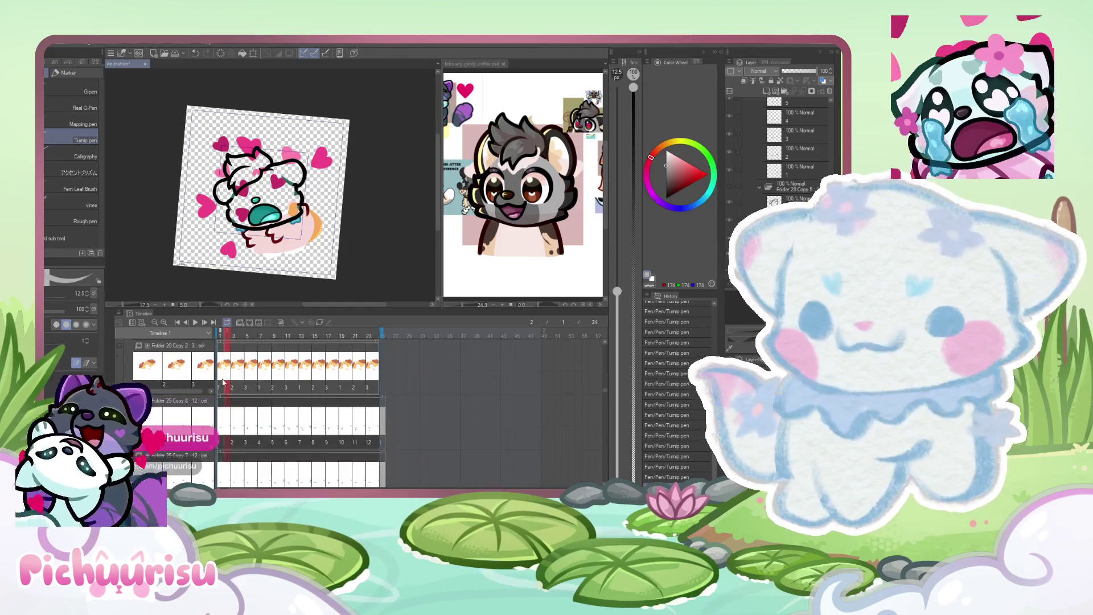
pyautogui.scroll(-1, 223, 382)
pyautogui.scroll(-2, 223, 383)
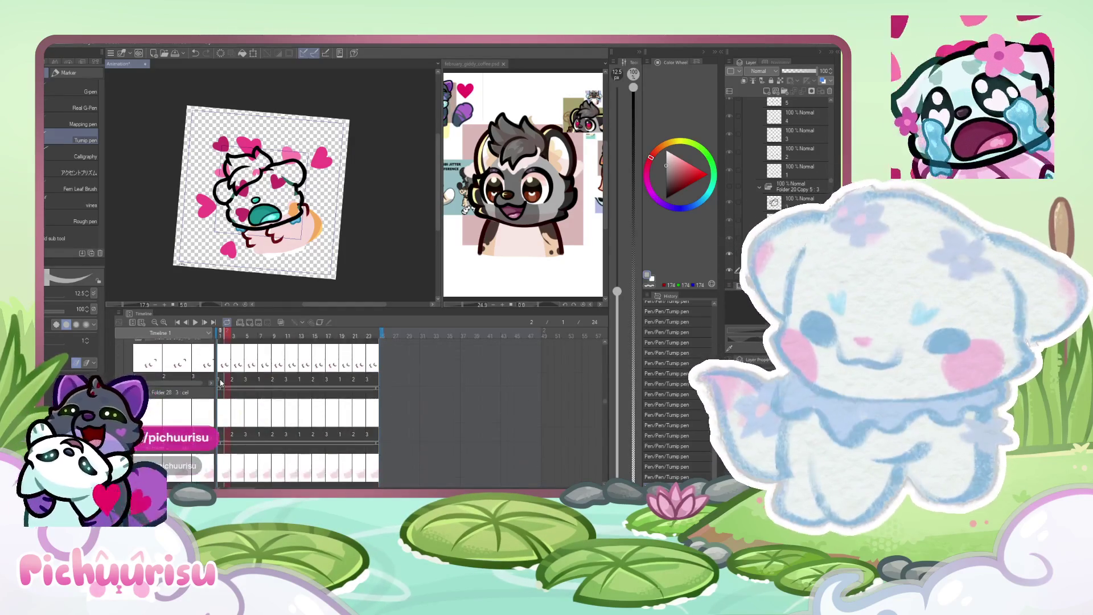
pyautogui.scroll(-1, 221, 380)
pyautogui.scroll(1, 219, 382)
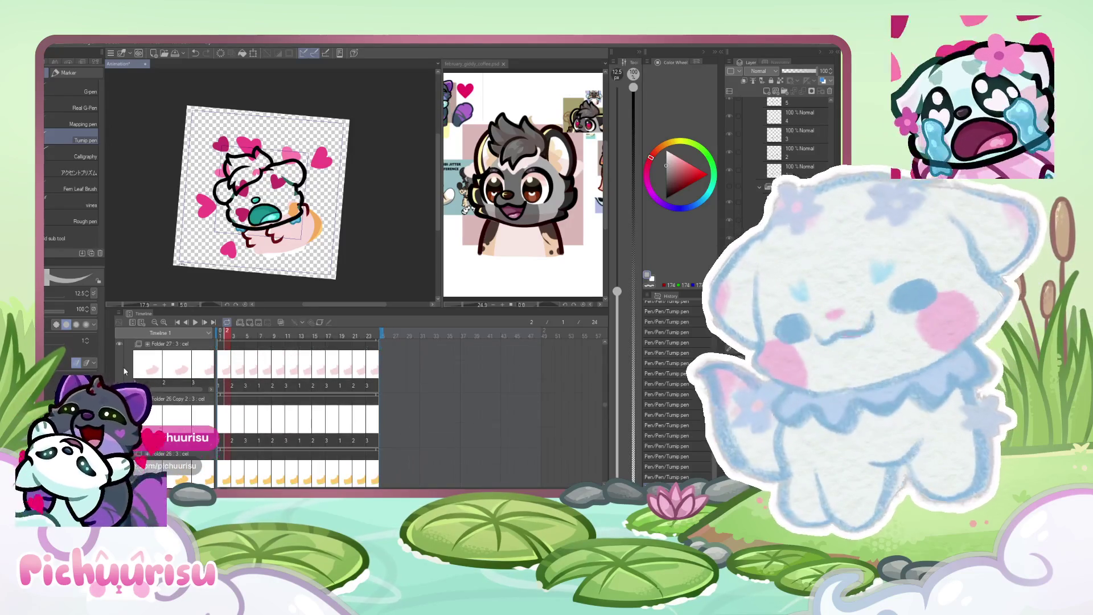
pyautogui.scroll(-1, 221, 382)
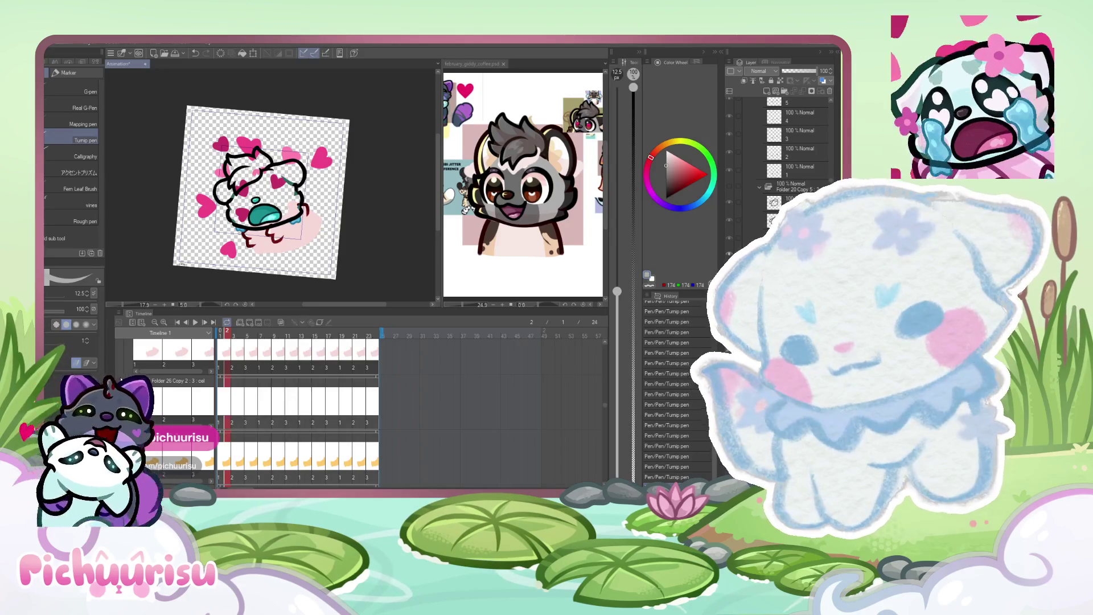
# Step through the frames from frame 1 to frames 4–5 and delete three unneeded cel layers.
pyautogui.click(222, 397)
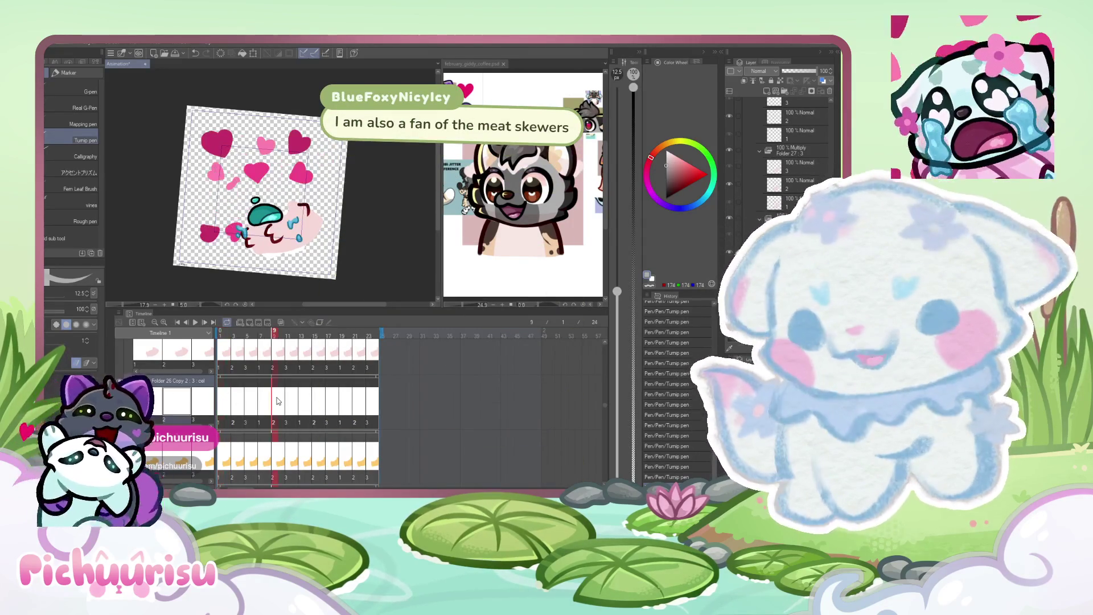
pyautogui.click(748, 183)
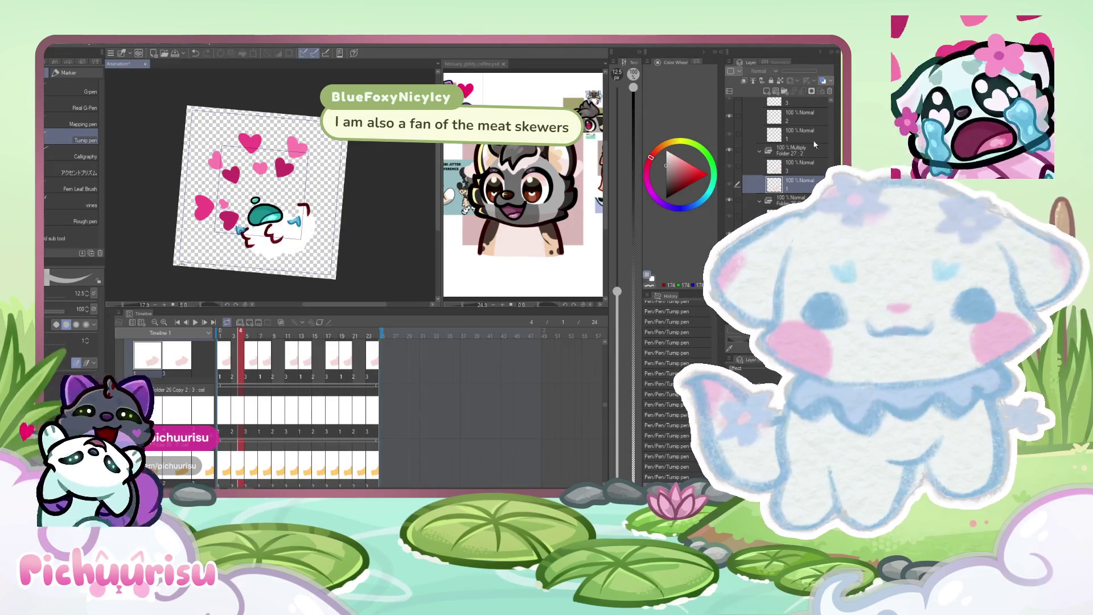
pyautogui.press('Right')
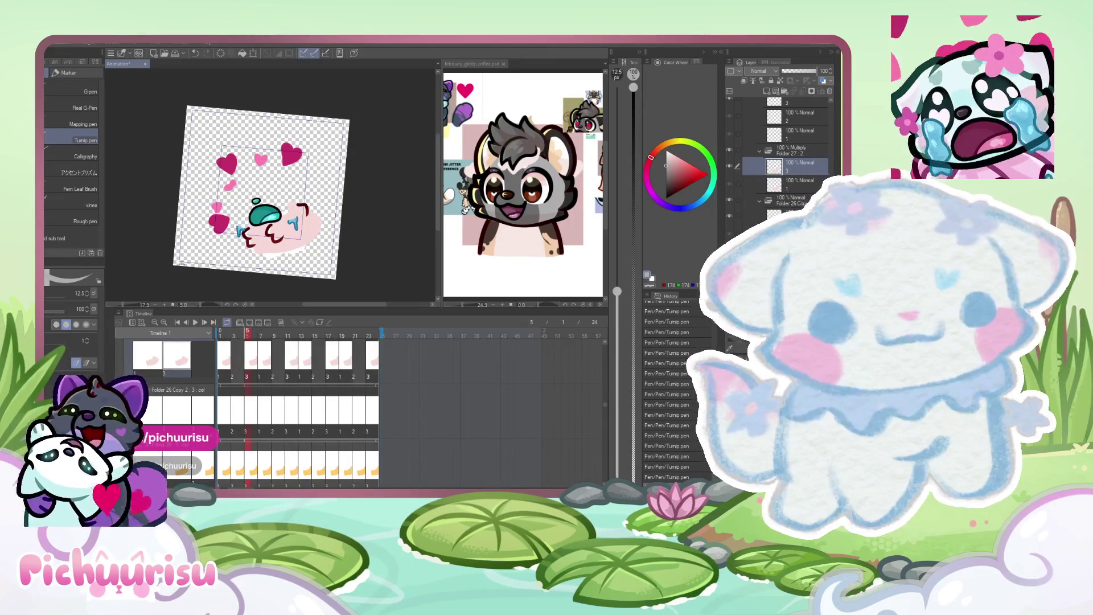
pyautogui.press('Delete')
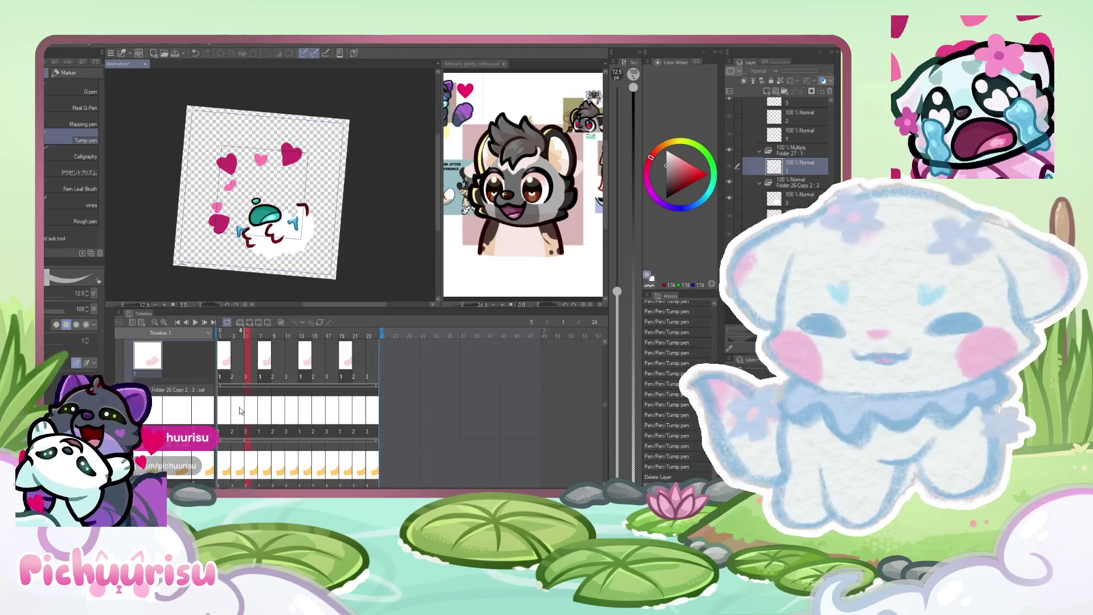
pyautogui.press('Left')
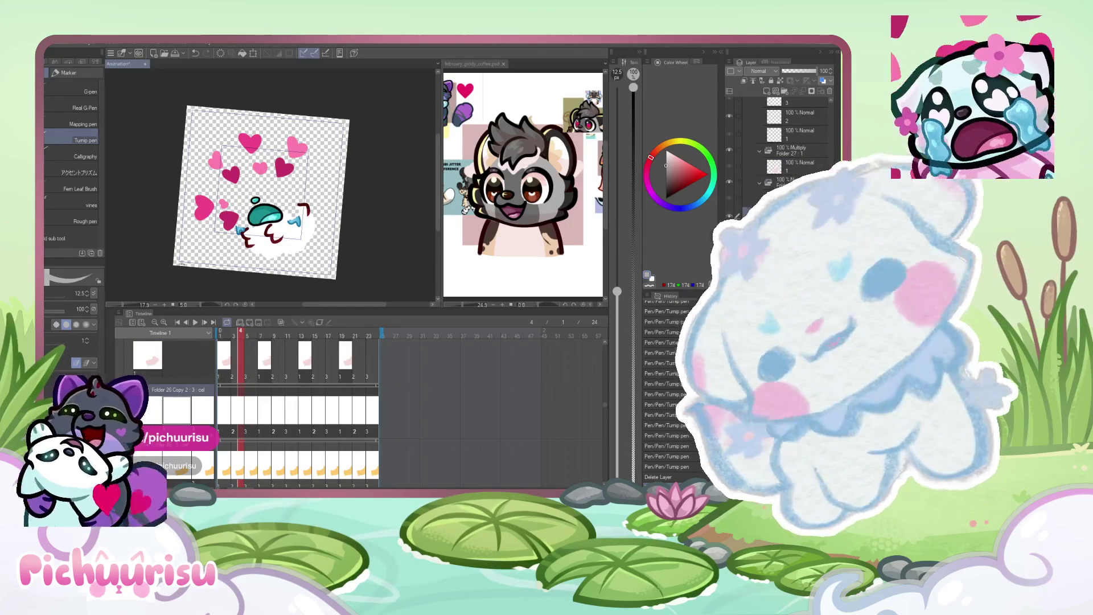
pyautogui.press('Delete')
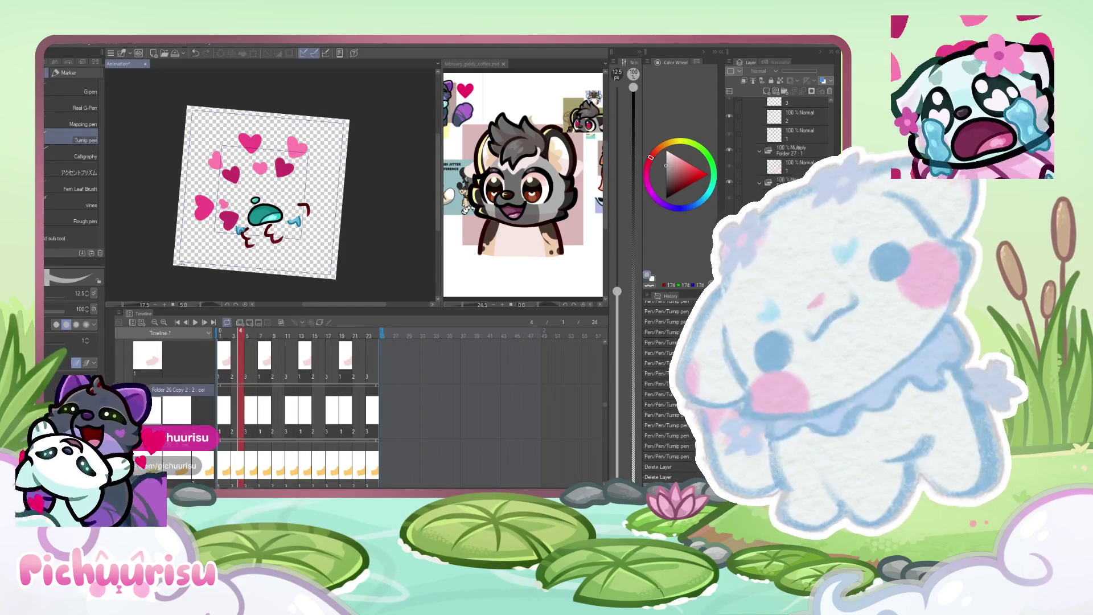
pyautogui.press('Right')
pyautogui.press('Delete')
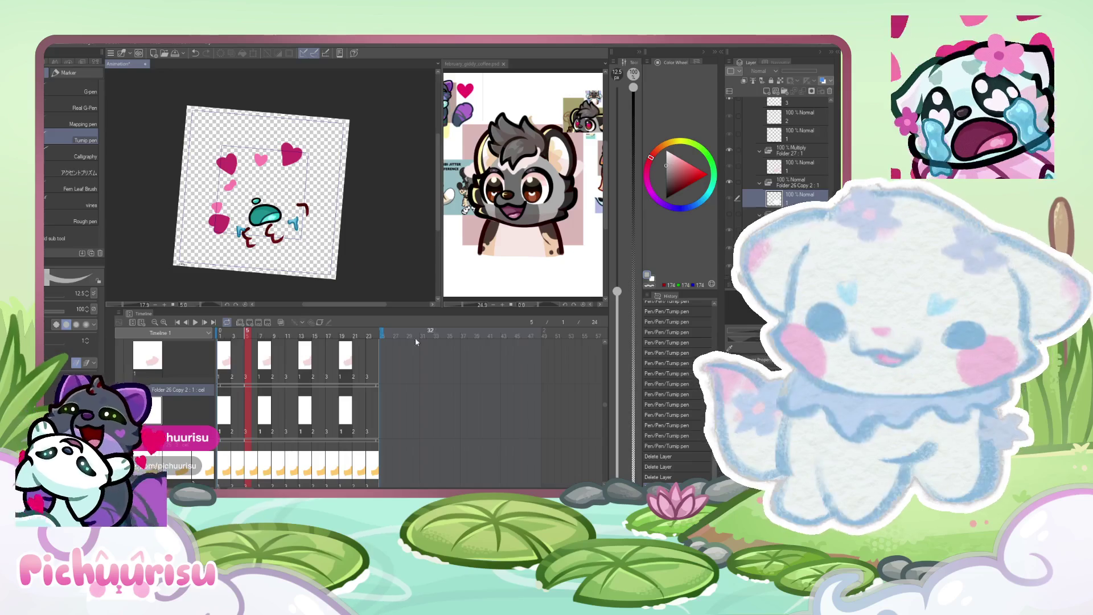
# Compare with the february_giddy_coffee reference artwork, leaving a small pen stroke there, then return.
pyautogui.scroll(-1, 262, 191)
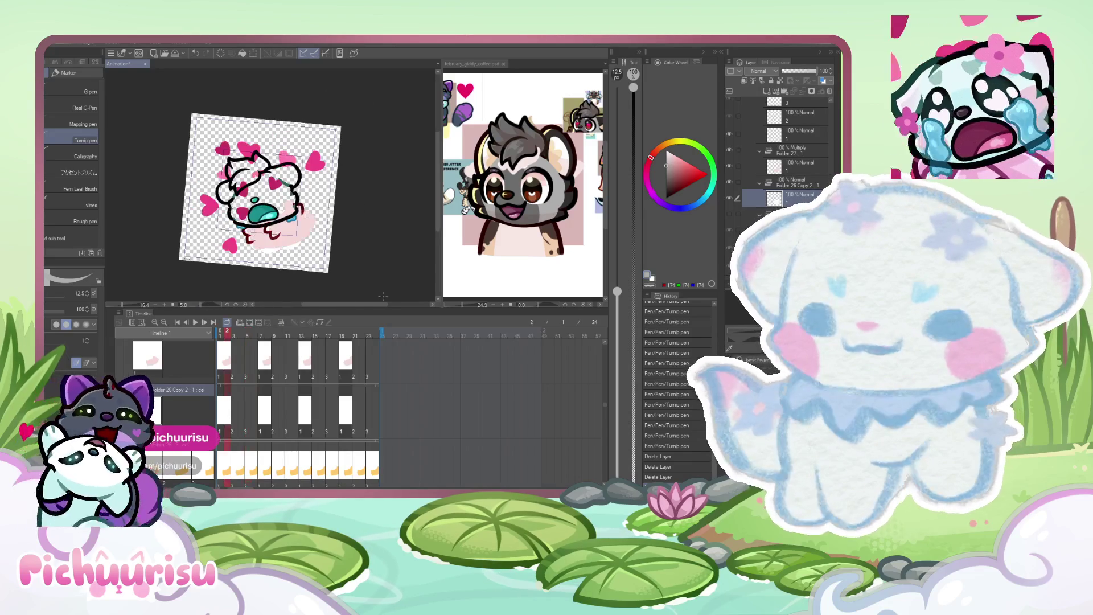
pyautogui.click(551, 243)
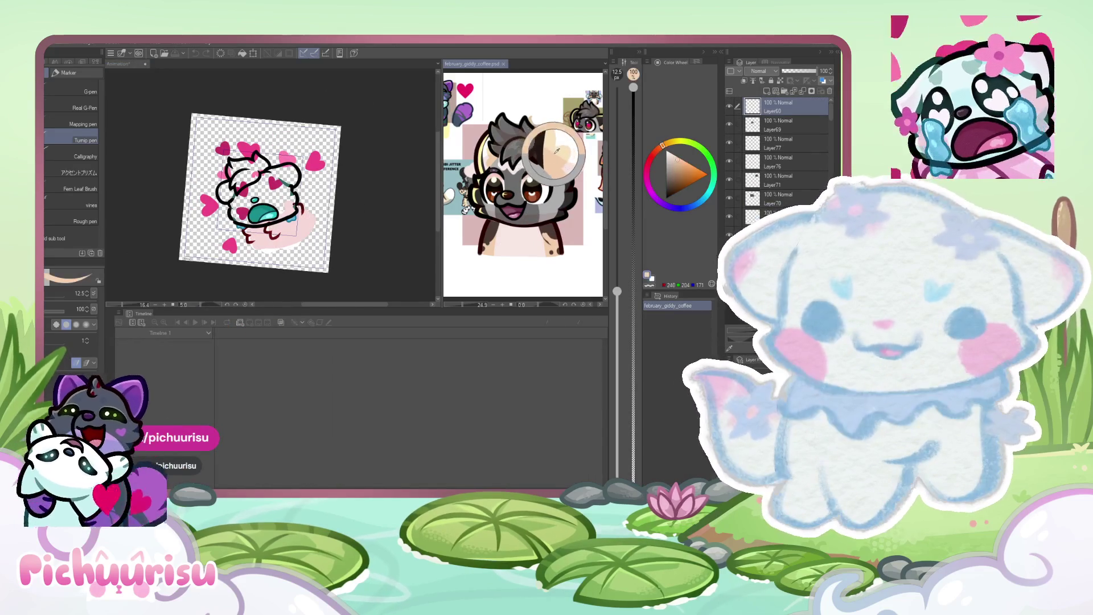
pyautogui.moveTo(547, 251); pyautogui.dragTo(523, 256)
pyautogui.scroll(1, 524, 256)
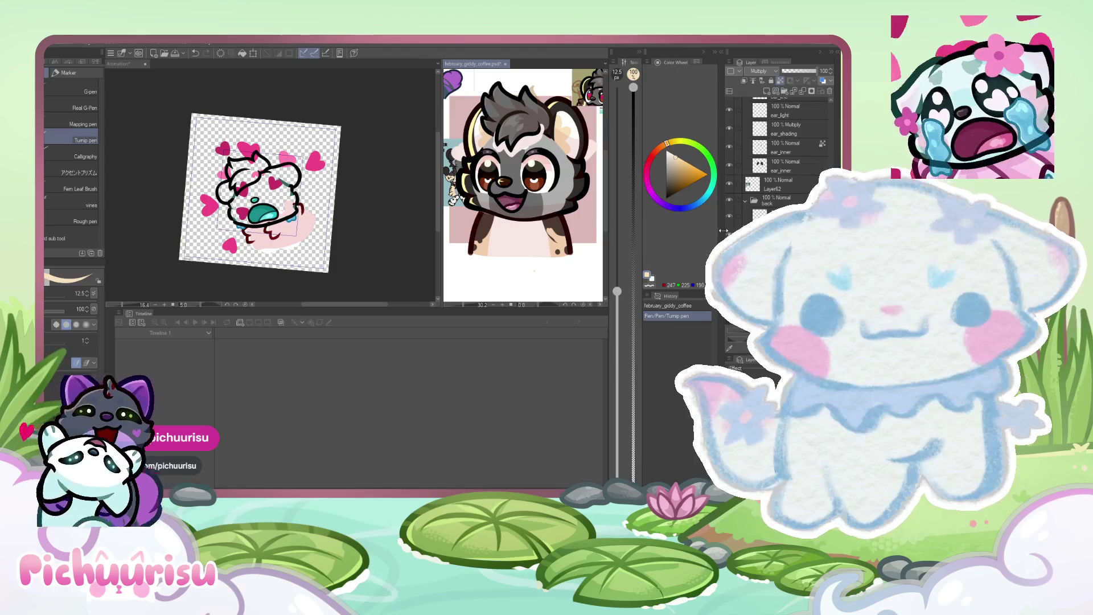
pyautogui.scroll(1, 524, 256)
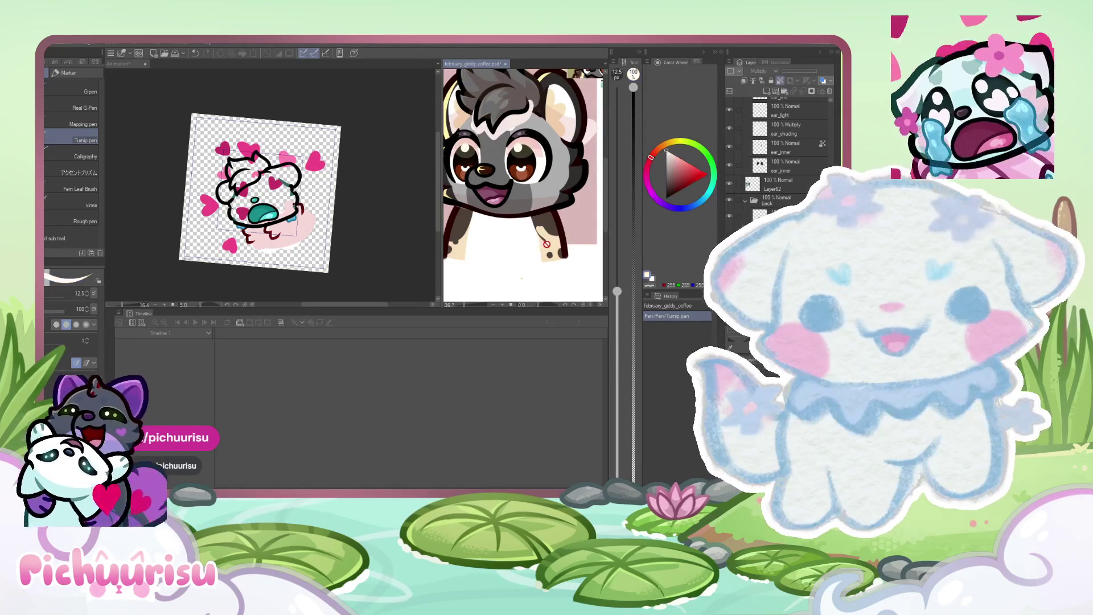
pyautogui.click(353, 250)
pyautogui.scroll(1, 293, 228)
pyautogui.scroll(-2, 296, 410)
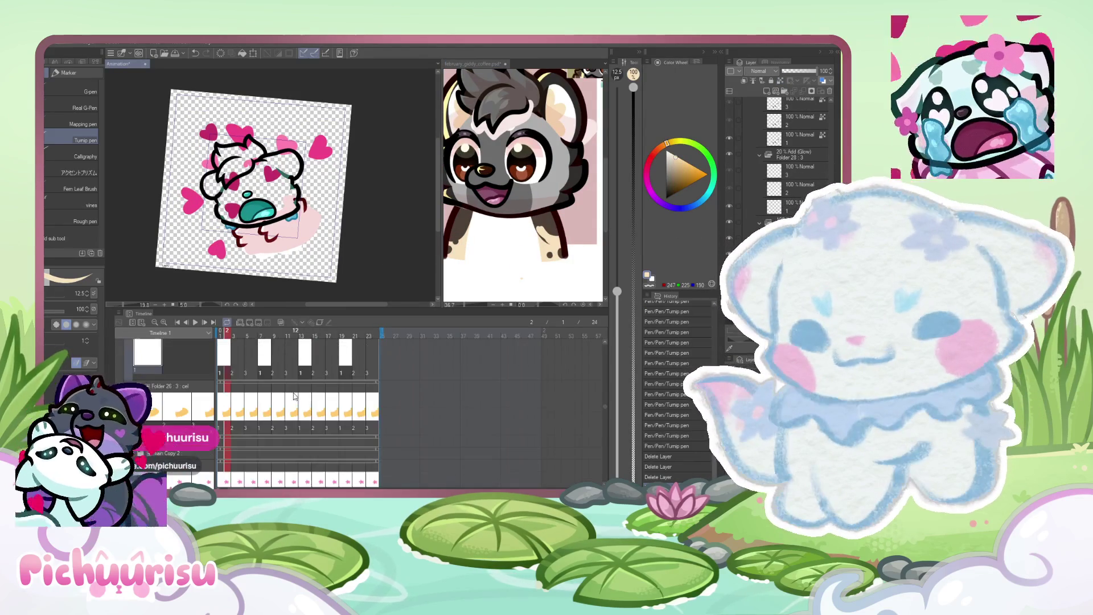
# Recheck the reference, then select the Folder 26 Copy 2 cel track at frame 1.
pyautogui.click(497, 218)
pyautogui.scroll(-3, 497, 217)
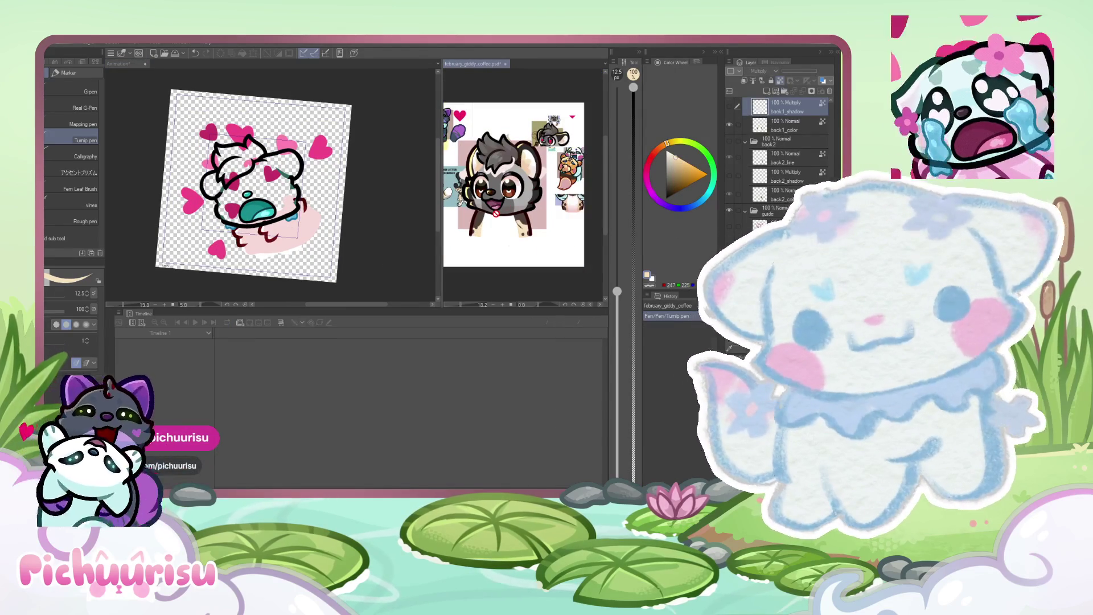
pyautogui.scroll(1, 532, 131)
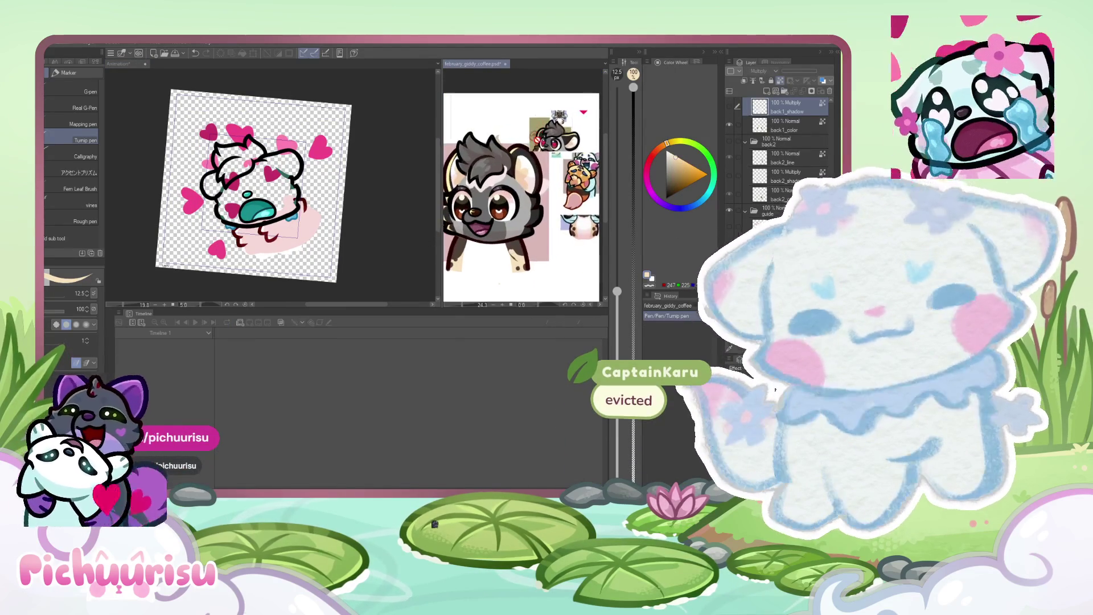
pyautogui.click(368, 244)
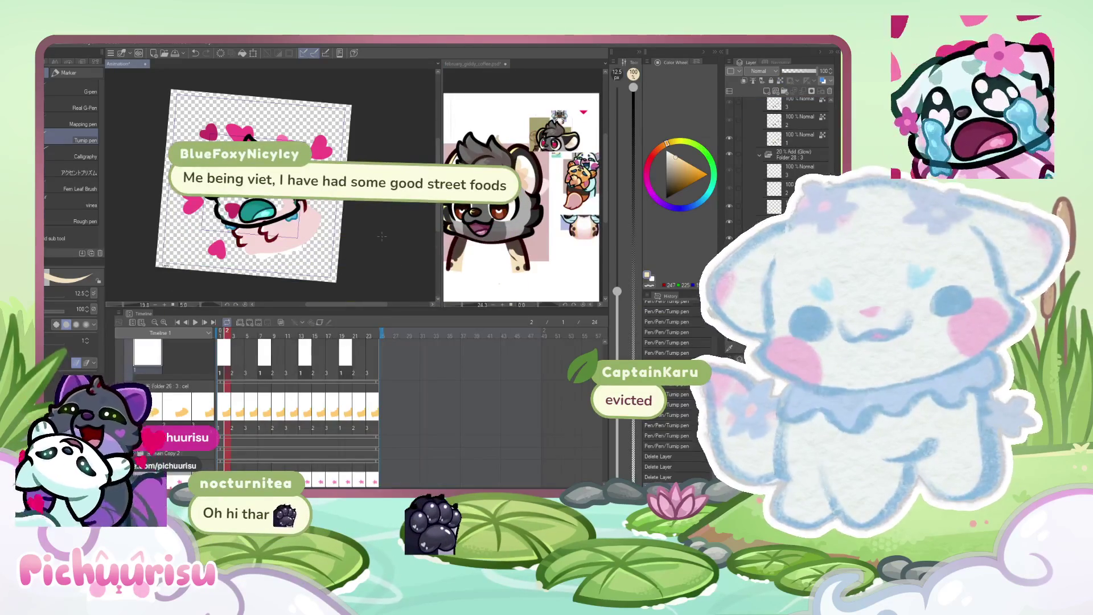
pyautogui.scroll(-1, 349, 436)
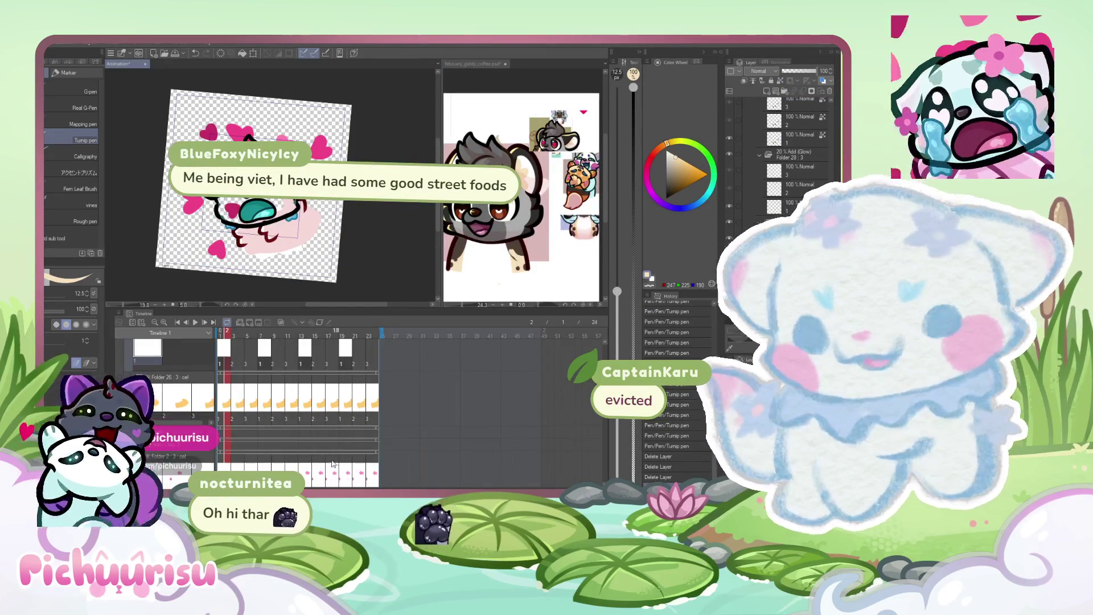
pyautogui.hscroll(-3, 305, 391)
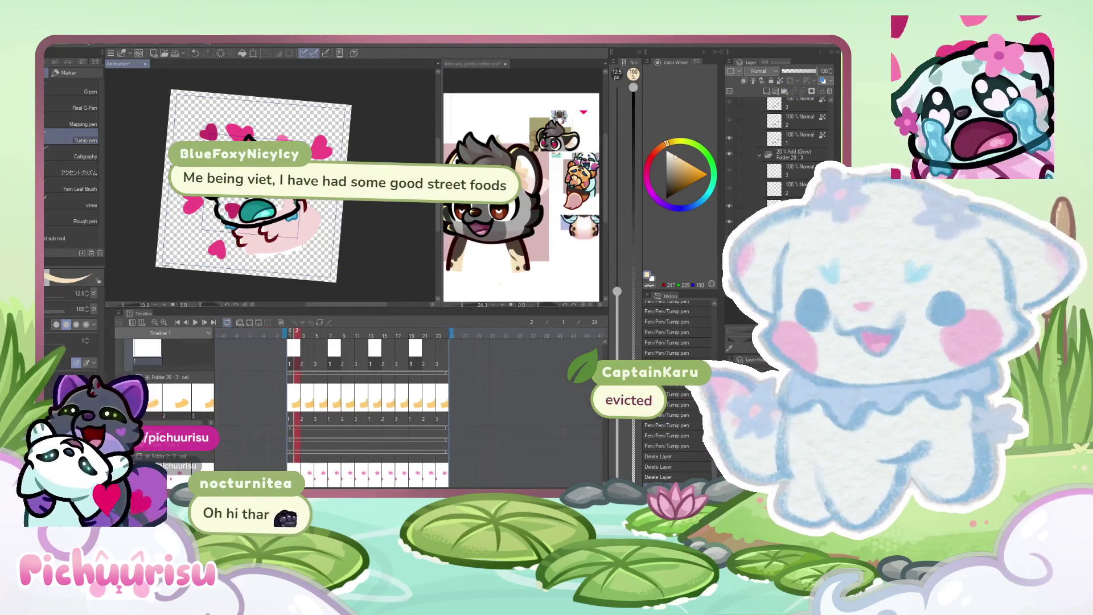
pyautogui.scroll(3, 304, 387)
pyautogui.click(301, 373)
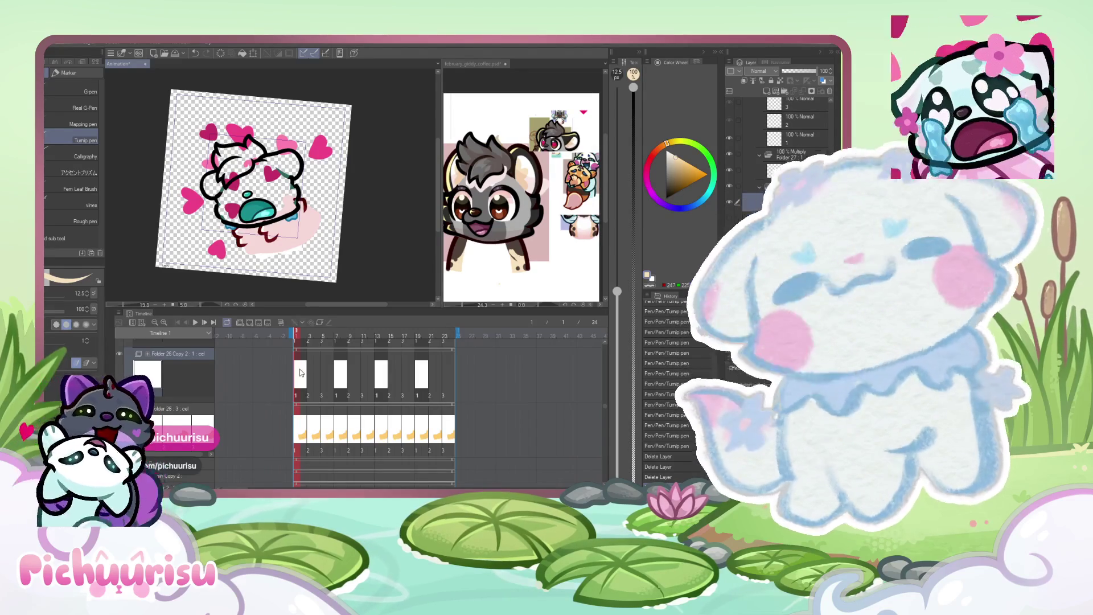
# Set brush size to 95 and paint dark red on the body and peach beside the jaw on frame 2.
pyautogui.scroll(5, 225, 208)
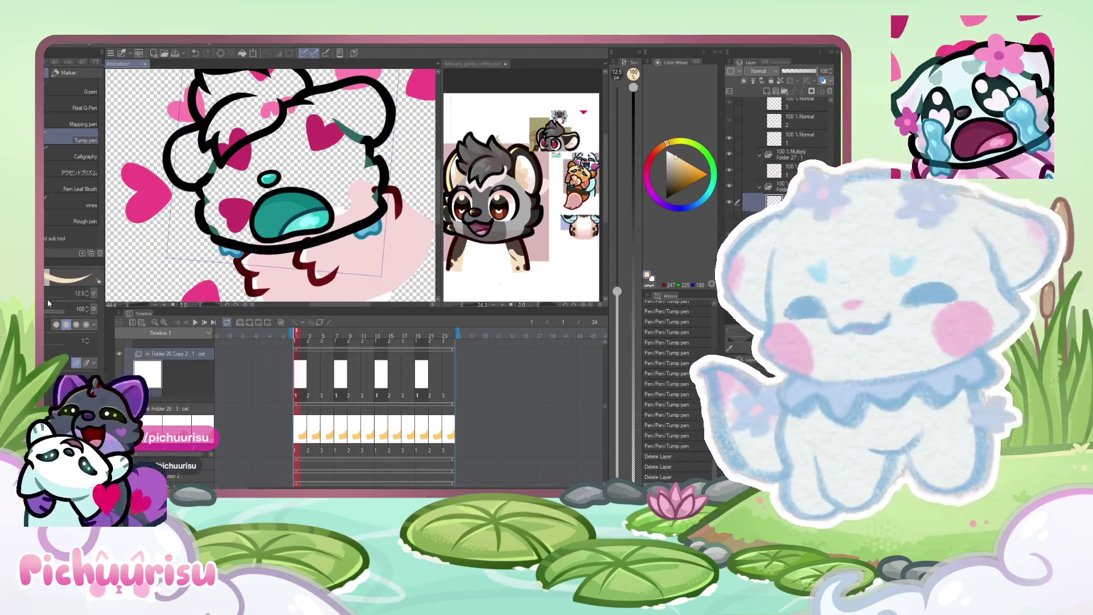
pyautogui.moveTo(48, 302); pyautogui.dragTo(69, 295)
pyautogui.click(302, 372)
pyautogui.scroll(1, 243, 248)
pyautogui.moveTo(237, 255); pyautogui.dragTo(234, 230)
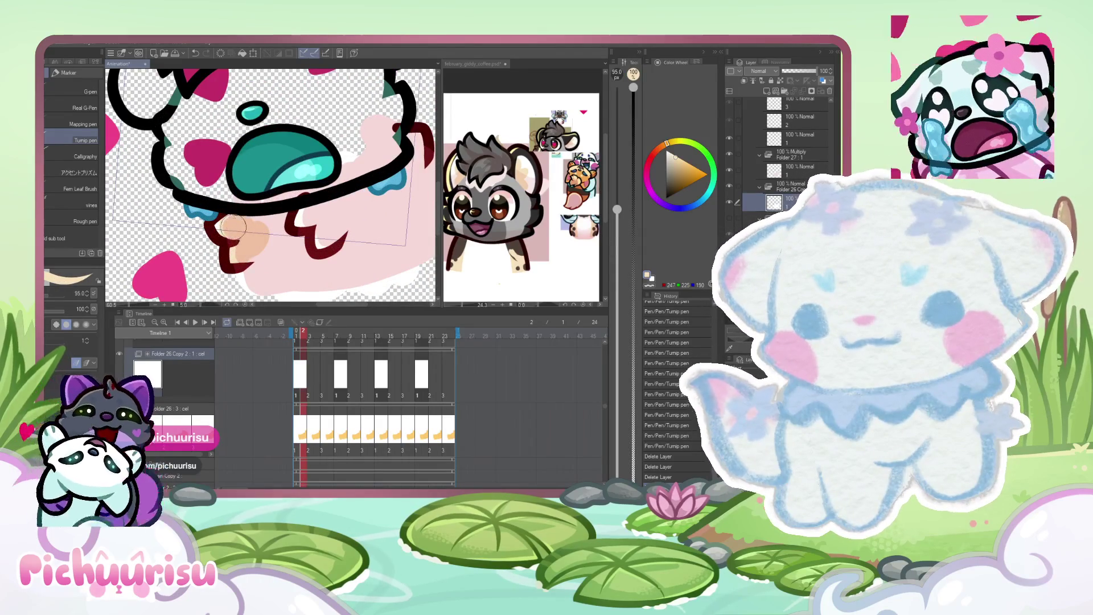
pyautogui.scroll(-1, 263, 227)
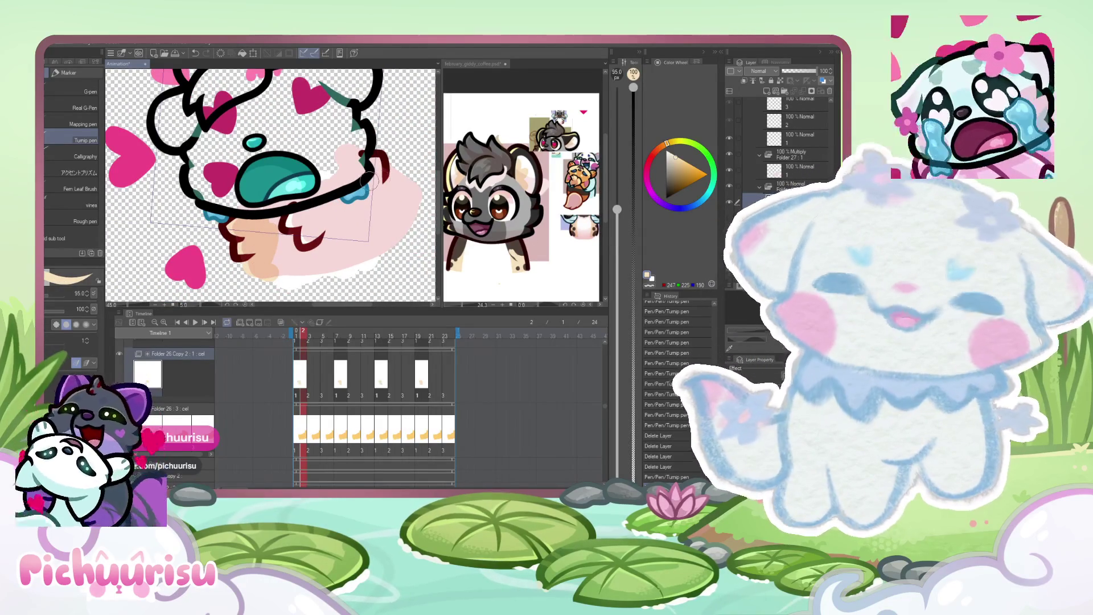
pyautogui.moveTo(375, 188)
pyautogui.mouseDown()
pyautogui.moveTo(410, 195)
pyautogui.moveTo(379, 245)
pyautogui.moveTo(281, 268)
pyautogui.moveTo(282, 233)
pyautogui.moveTo(302, 220)
pyautogui.moveTo(330, 227)
pyautogui.moveTo(385, 194)
pyautogui.mouseUp()
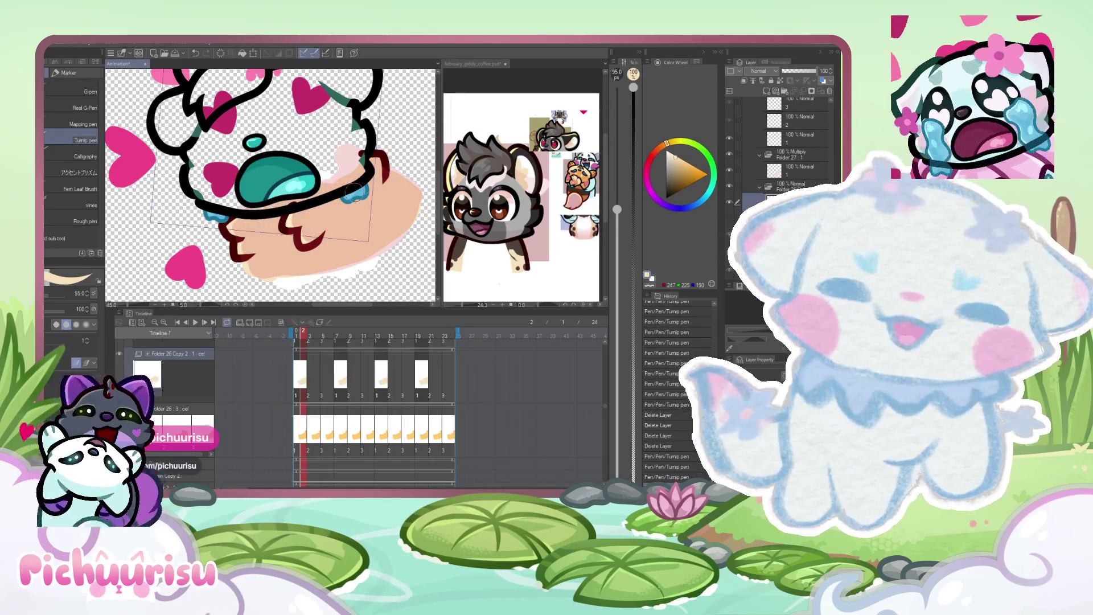
pyautogui.scroll(-2, 330, 227)
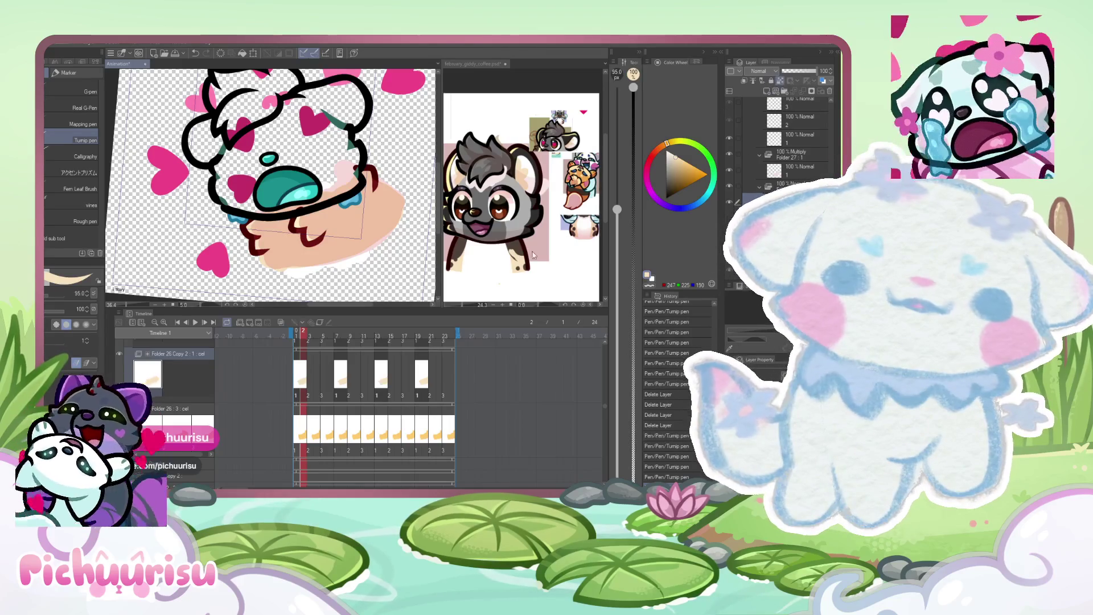
# After checking the reference, fill the arm and body area with dark brown.
pyautogui.click(472, 63)
pyautogui.click(338, 242)
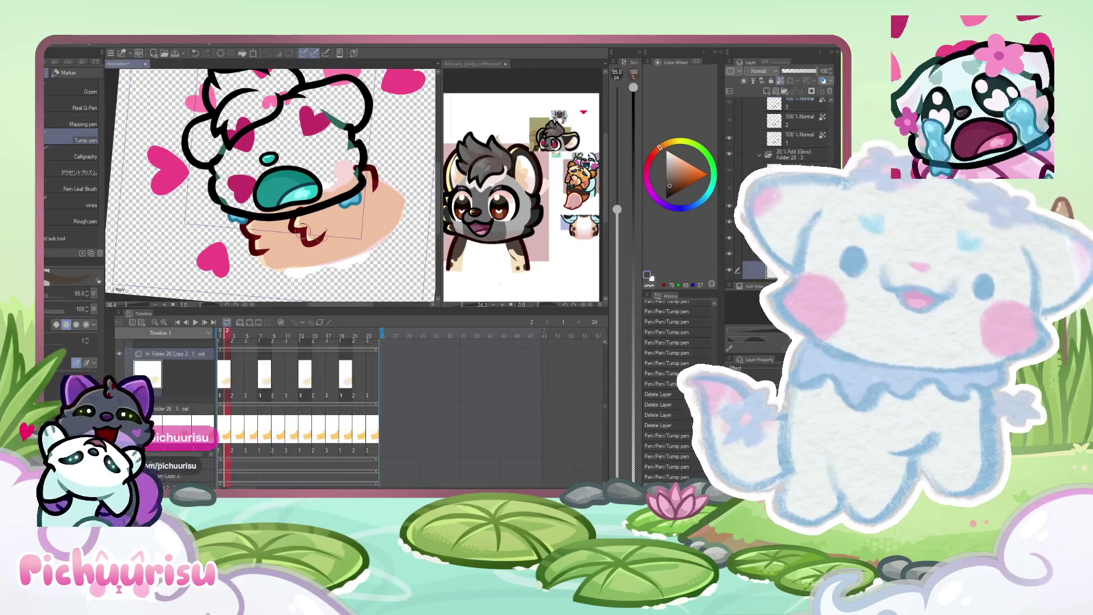
pyautogui.moveTo(256, 239)
pyautogui.mouseDown()
pyautogui.moveTo(322, 239)
pyautogui.moveTo(344, 228)
pyautogui.moveTo(360, 191)
pyautogui.moveTo(353, 208)
pyautogui.moveTo(375, 216)
pyautogui.mouseUp()
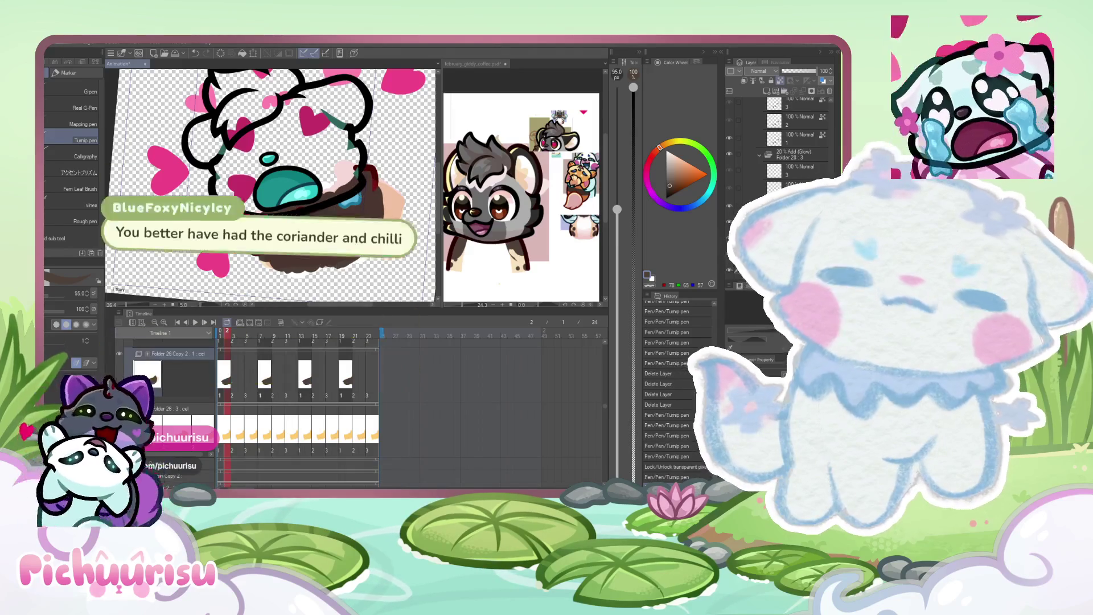
pyautogui.scroll(1, 285, 392)
pyautogui.scroll(3, 285, 393)
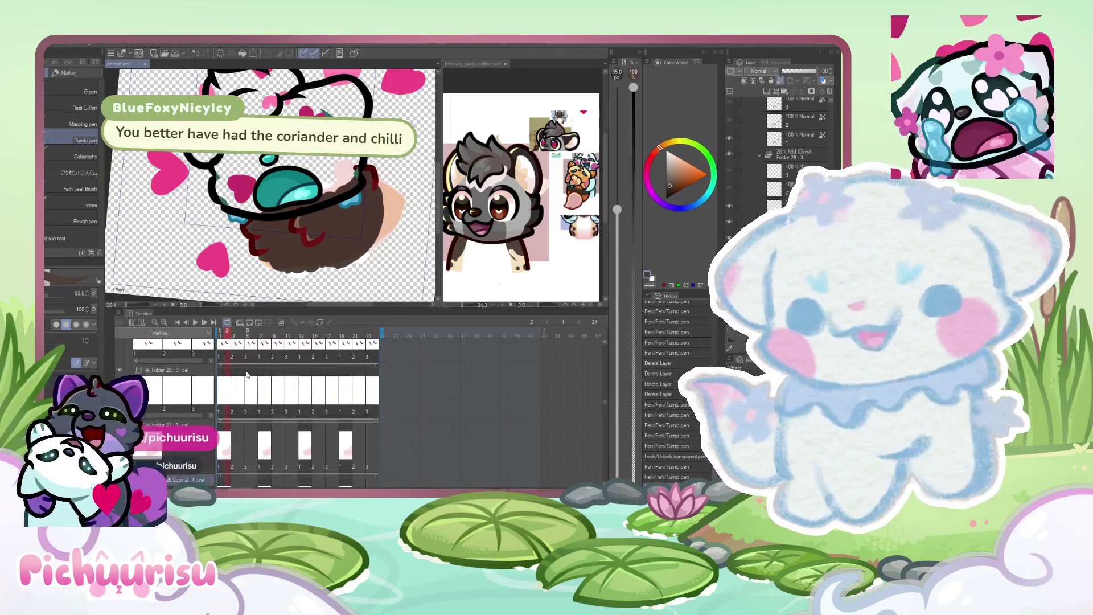
pyautogui.moveTo(328, 234); pyautogui.dragTo(345, 220)
# Sample dark red and other colours from the reference artwork.
pyautogui.click(494, 204)
pyautogui.scroll(2, 501, 217)
pyautogui.keyDown('alt'); pyautogui.click(515, 242); pyautogui.keyUp('alt')
pyautogui.click(284, 229)
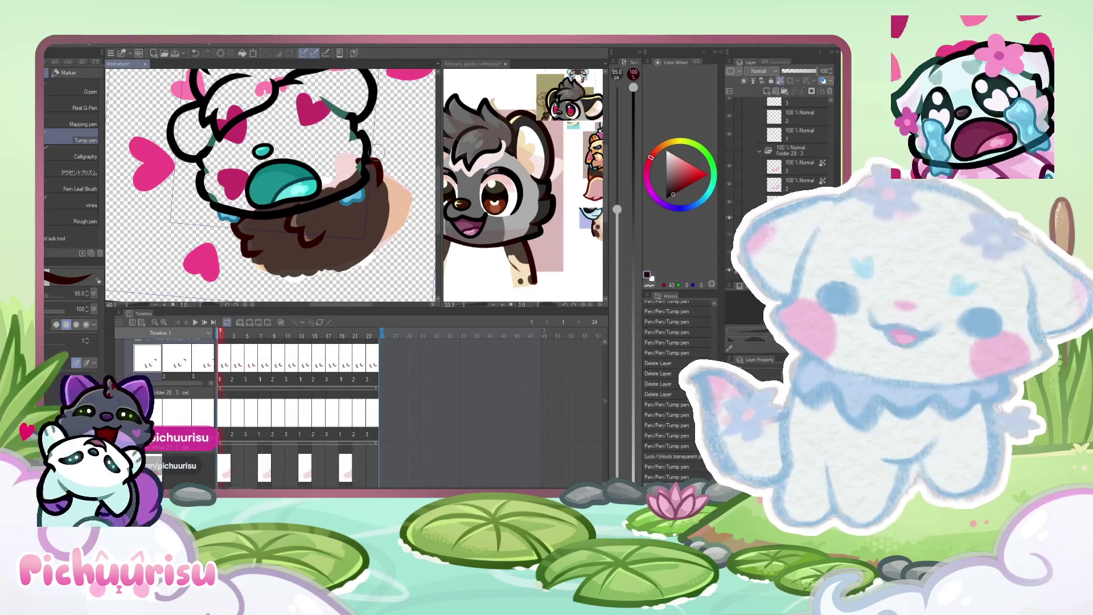
pyautogui.scroll(3, 385, 290)
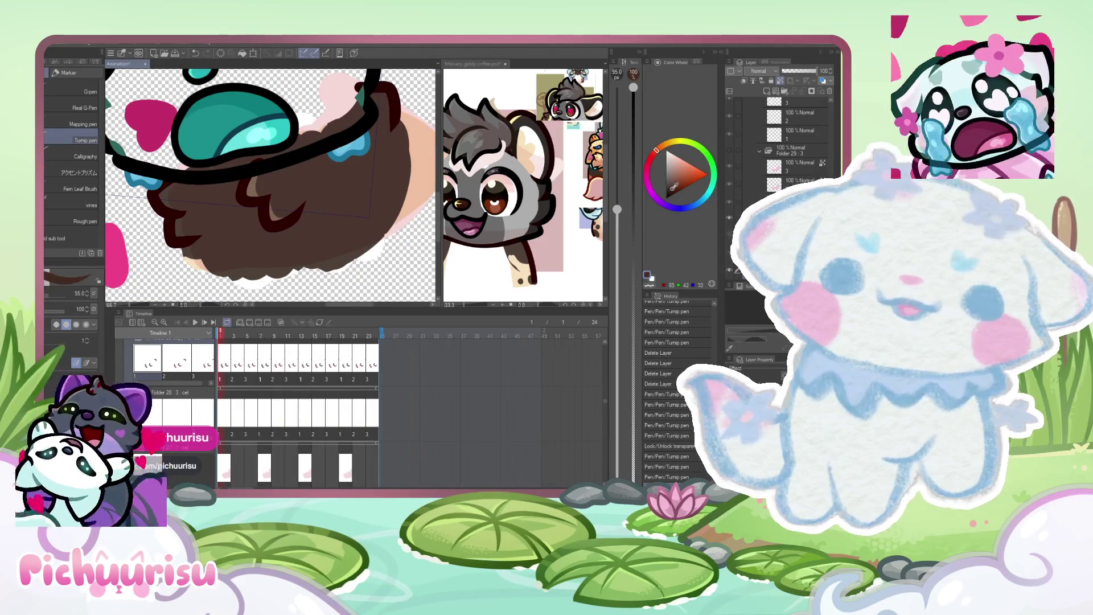
pyautogui.scroll(3, 398, 218)
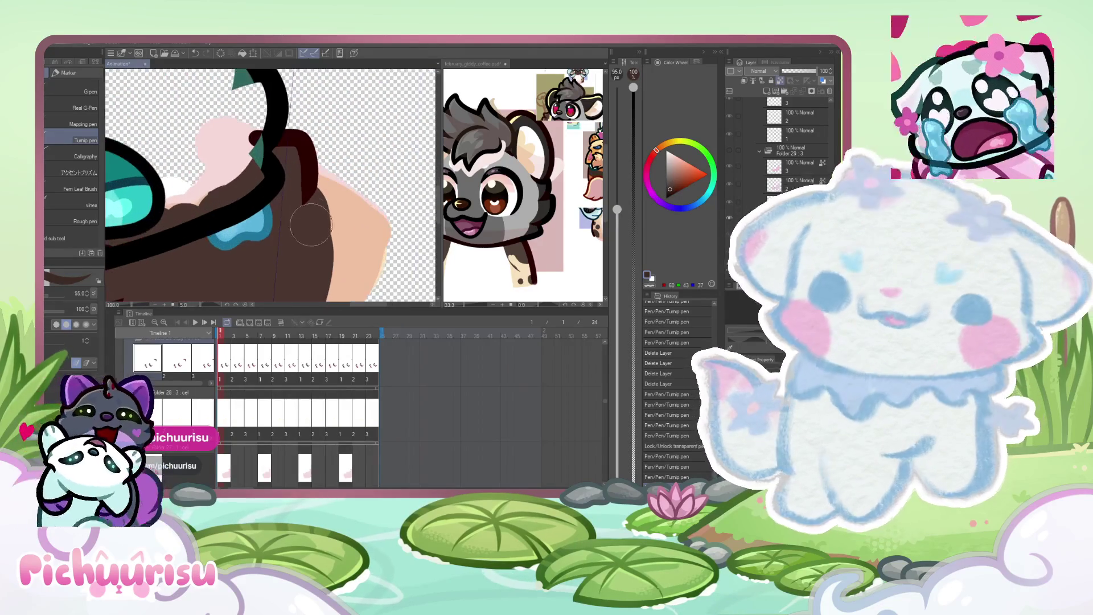
# Pick a darker brown on the Color Wheel, set brush size to 2, and eyedrop the fur brown.
pyautogui.moveTo(312, 233); pyautogui.dragTo(230, 218)
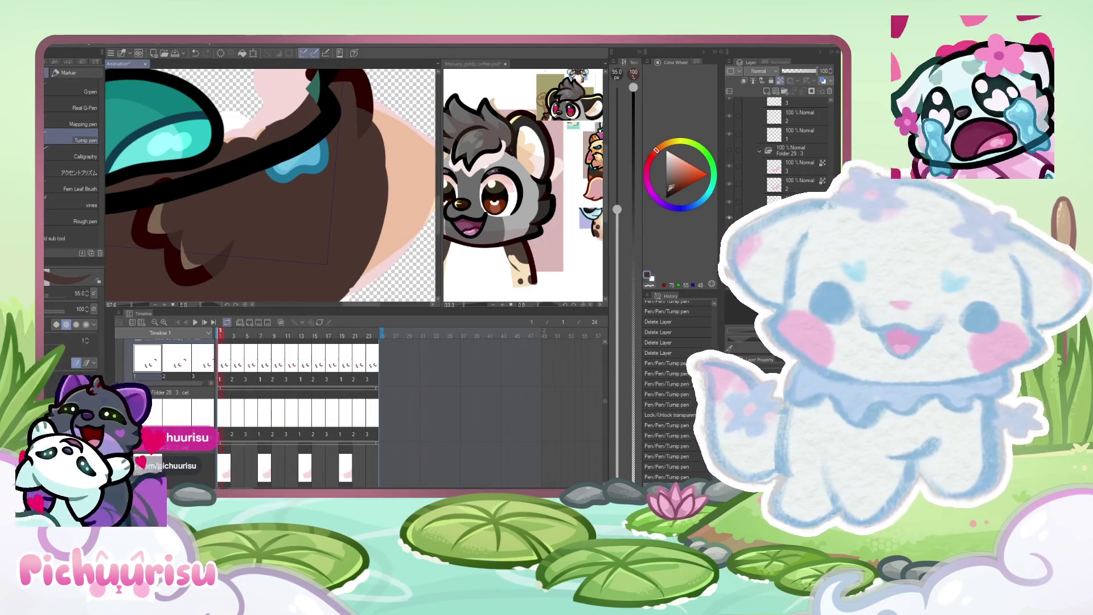
pyautogui.click(672, 188)
pyautogui.scroll(-2, 334, 168)
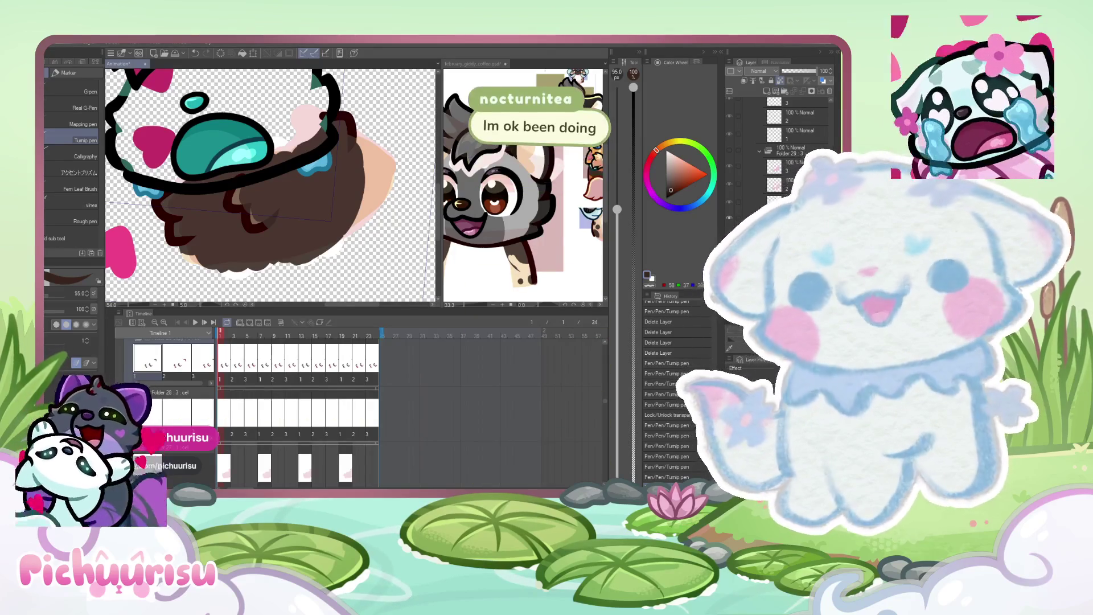
pyautogui.moveTo(633, 86); pyautogui.dragTo(633, 480)
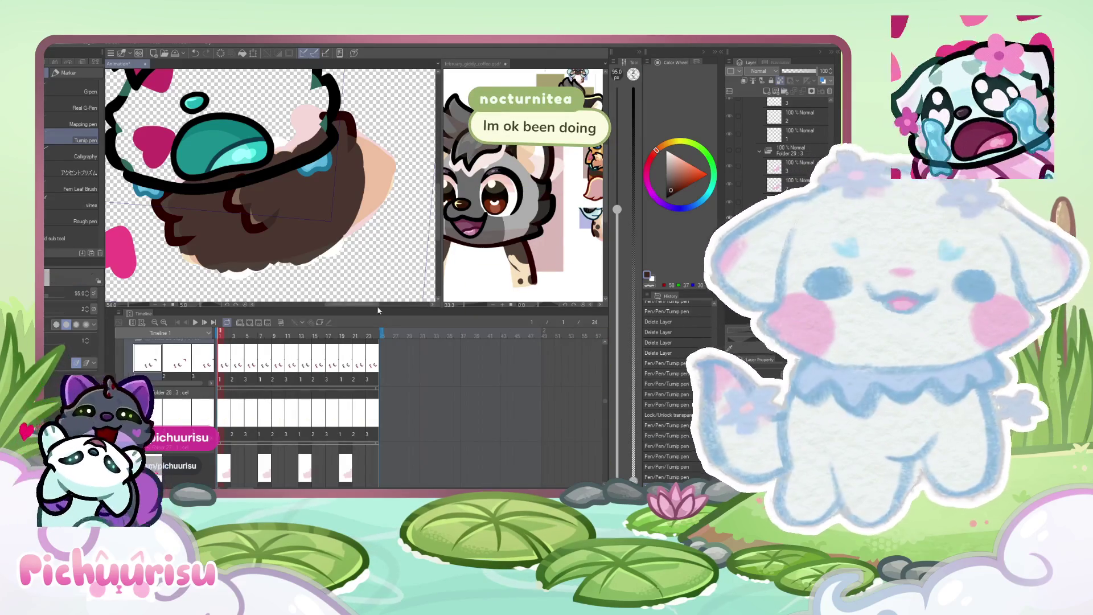
pyautogui.scroll(2, 186, 205)
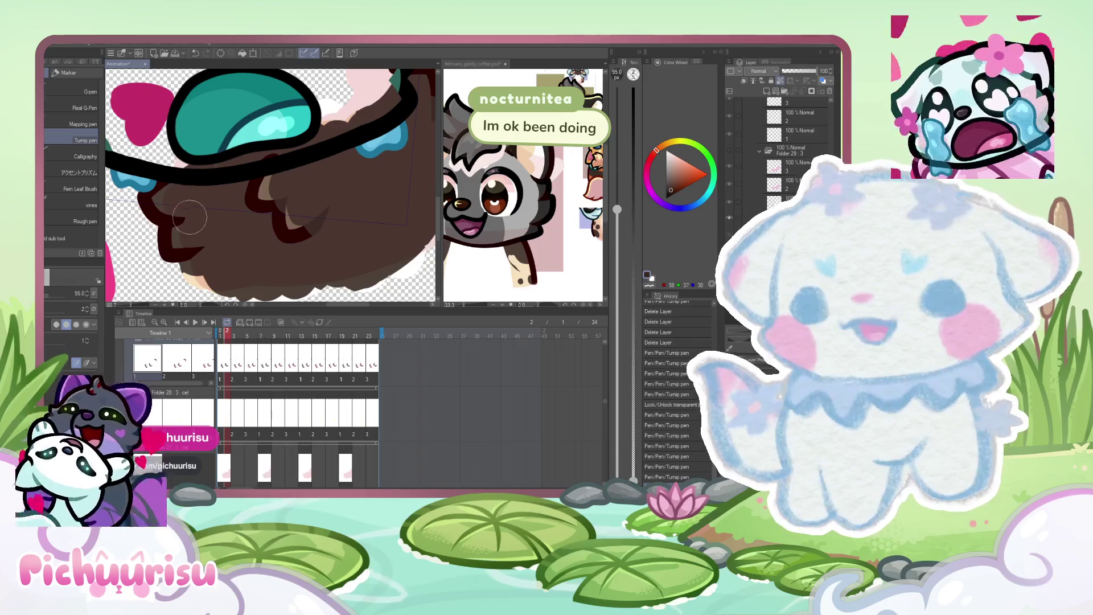
pyautogui.keyDown('alt'); pyautogui.click(279, 196); pyautogui.keyUp('alt')
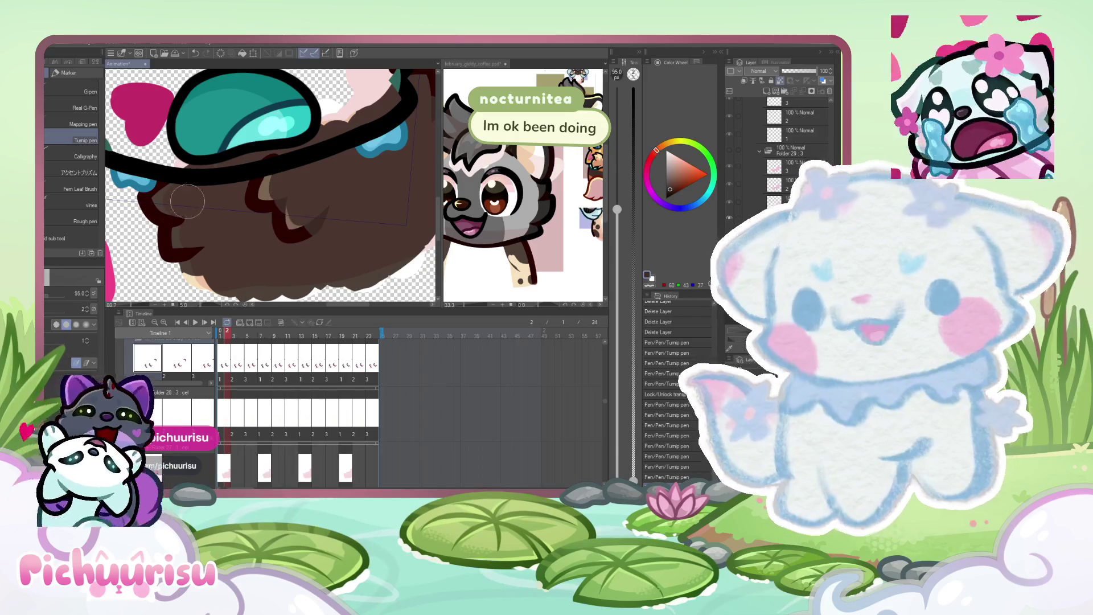
pyautogui.scroll(-3, 302, 231)
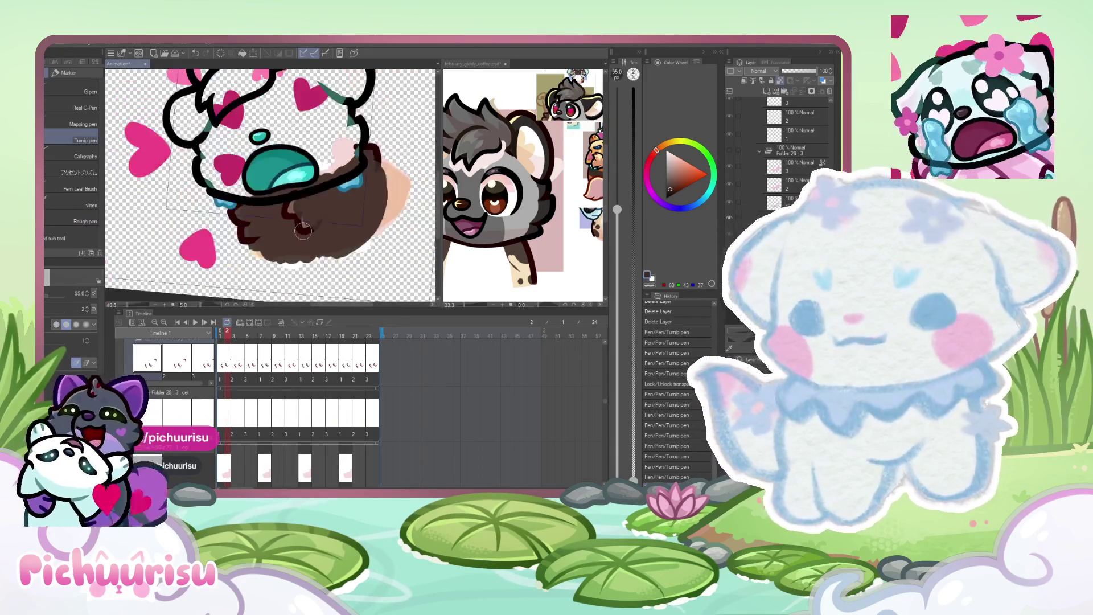
# Switch briefly to the freehand Lasso, then back to the Tump pen.
pyautogui.scroll(1, 216, 392)
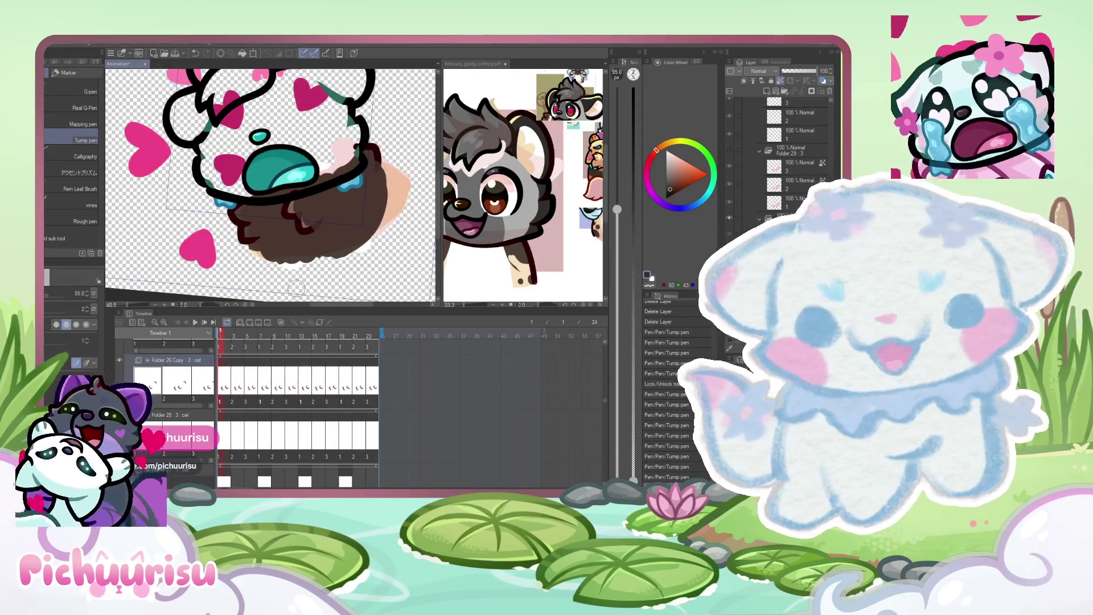
pyautogui.scroll(4, 317, 201)
pyautogui.scroll(-1, 317, 201)
pyautogui.press('m')
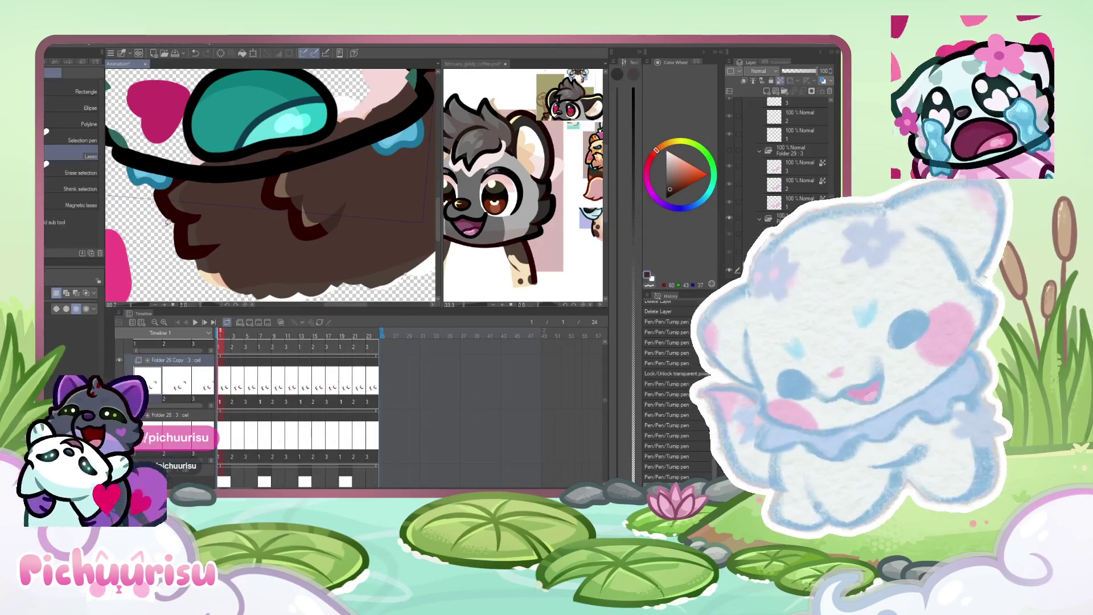
pyautogui.press('p')
pyautogui.scroll(1, 194, 218)
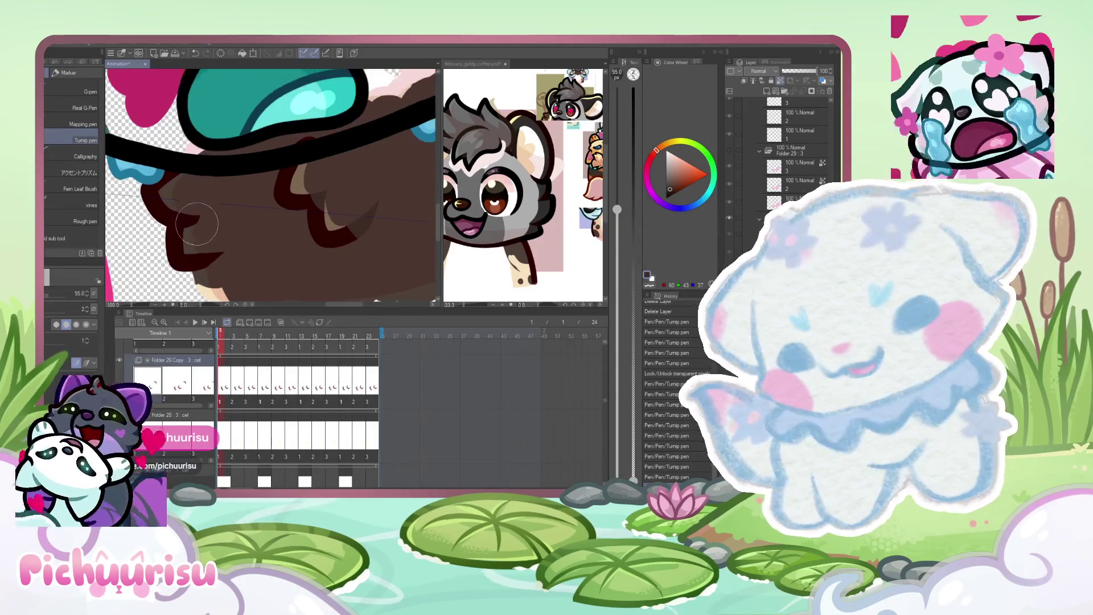
pyautogui.scroll(-4, 234, 210)
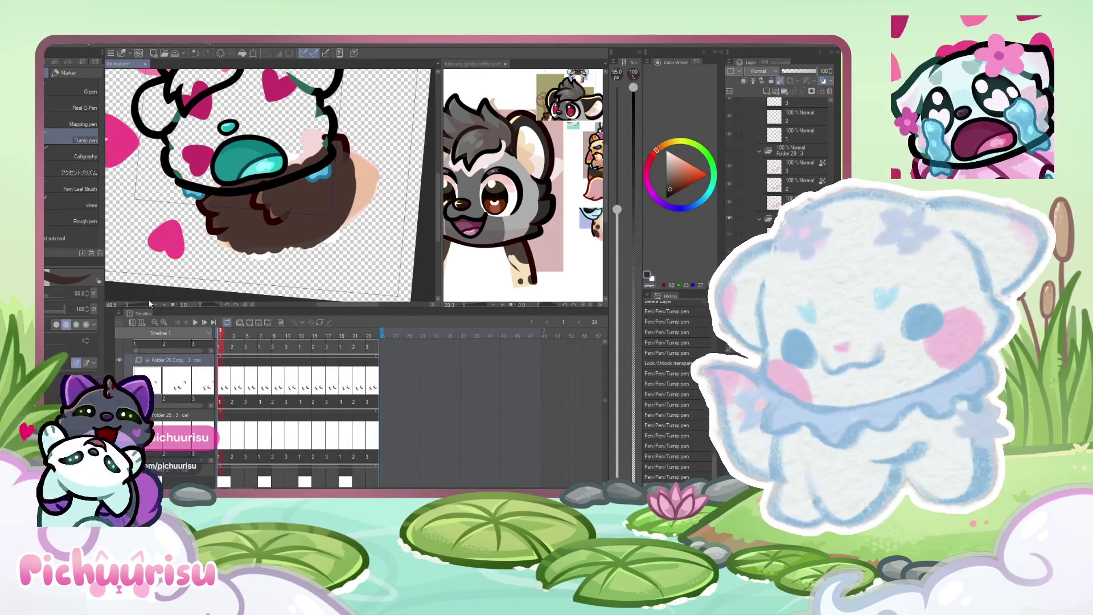
pyautogui.scroll(4, 196, 218)
# Paint a touch-up stroke over the brown fur and thicken the black goggle strap line.
pyautogui.moveTo(197, 218); pyautogui.dragTo(234, 276)
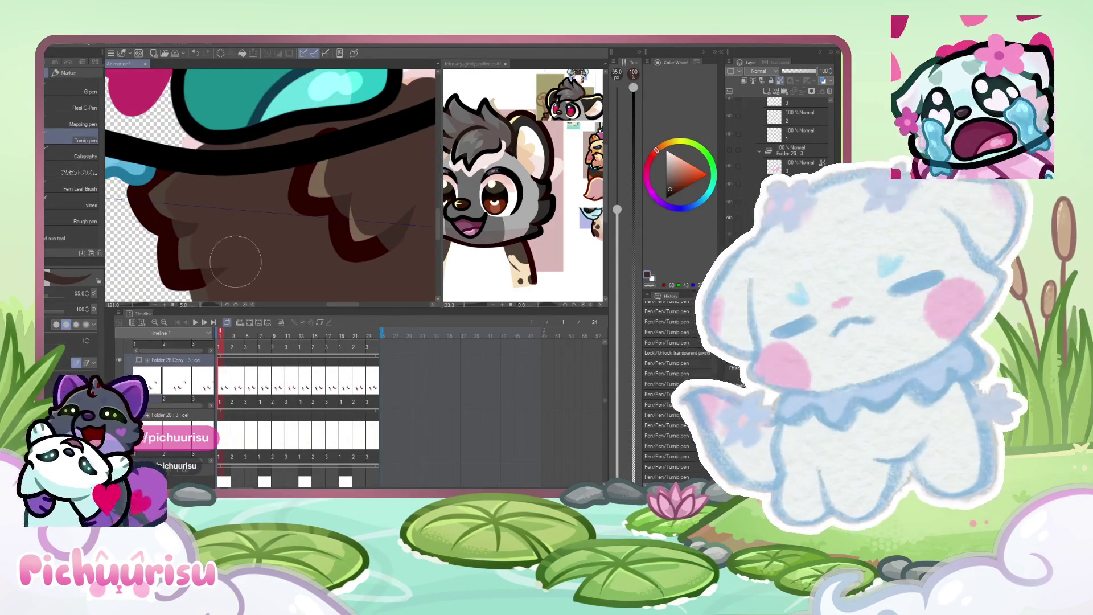
pyautogui.moveTo(142, 156); pyautogui.dragTo(174, 160)
pyautogui.scroll(-5, 267, 94)
pyautogui.scroll(5, 313, 116)
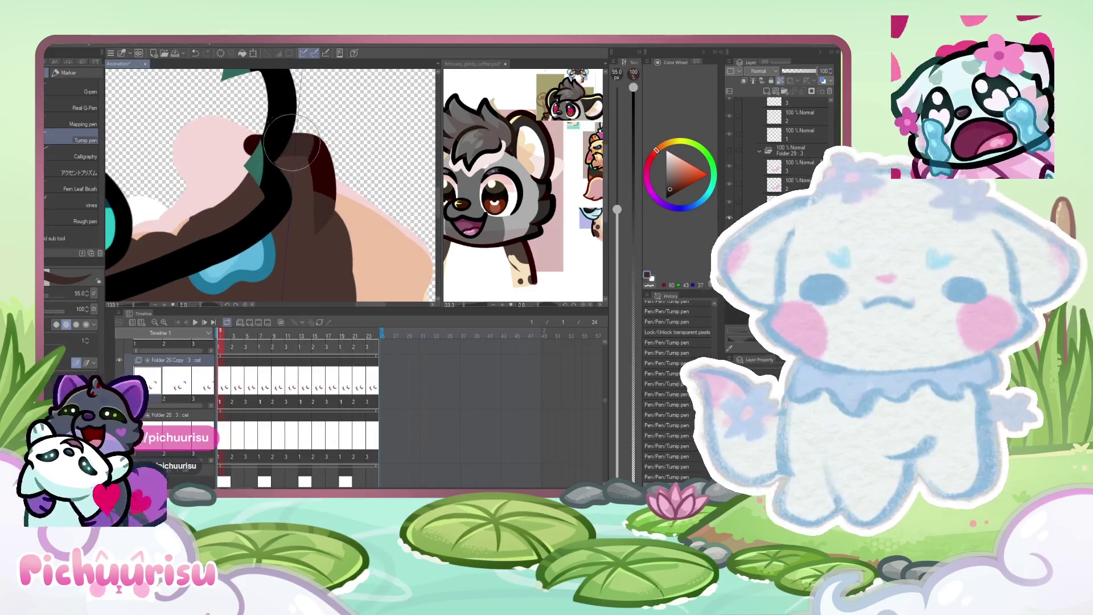
pyautogui.scroll(-4, 292, 138)
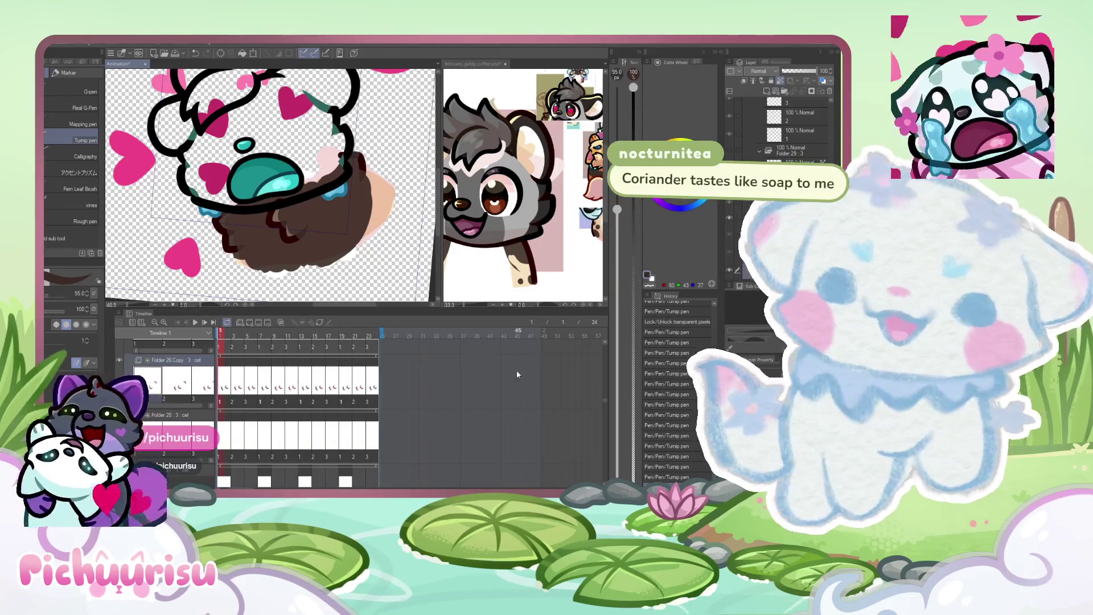
pyautogui.scroll(-2, 328, 203)
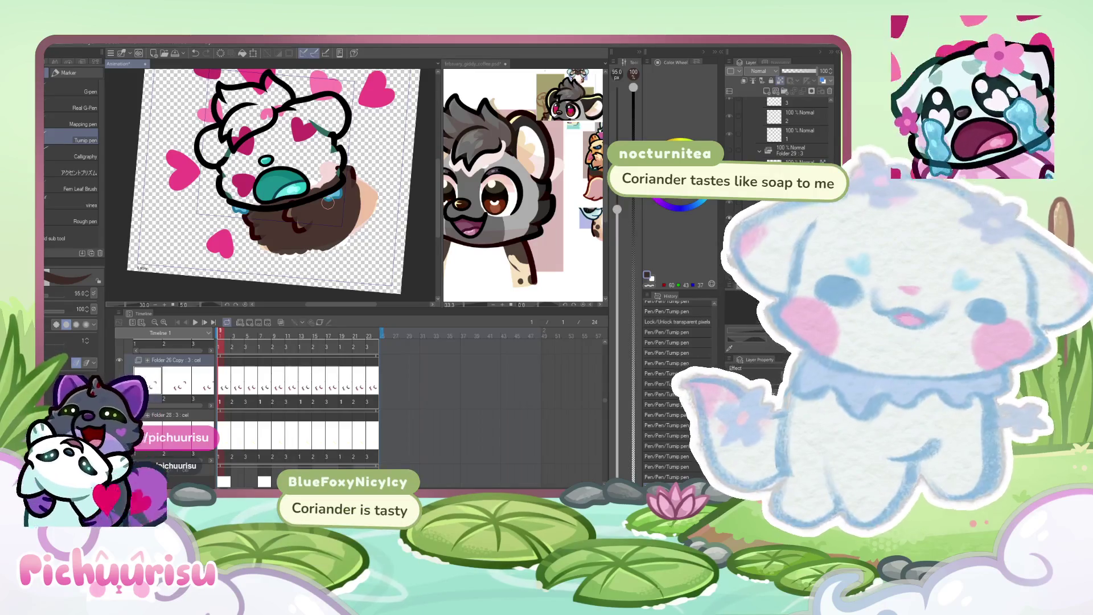
pyautogui.scroll(-1, 238, 387)
# Step through frames 3, 4 and 5 of the animation.
pyautogui.click(239, 374)
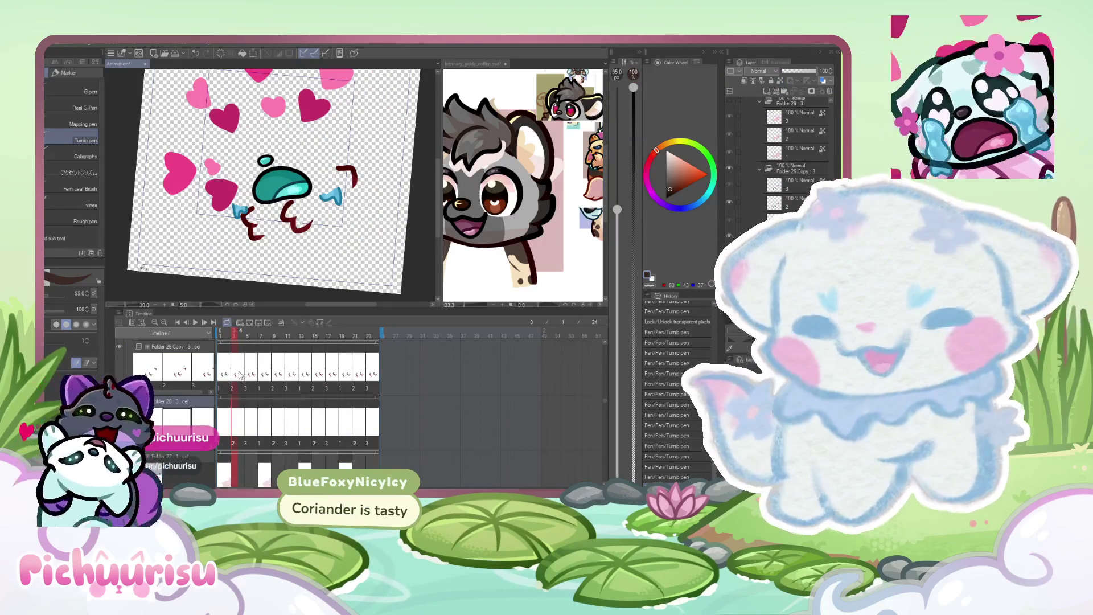
pyautogui.press('Right')
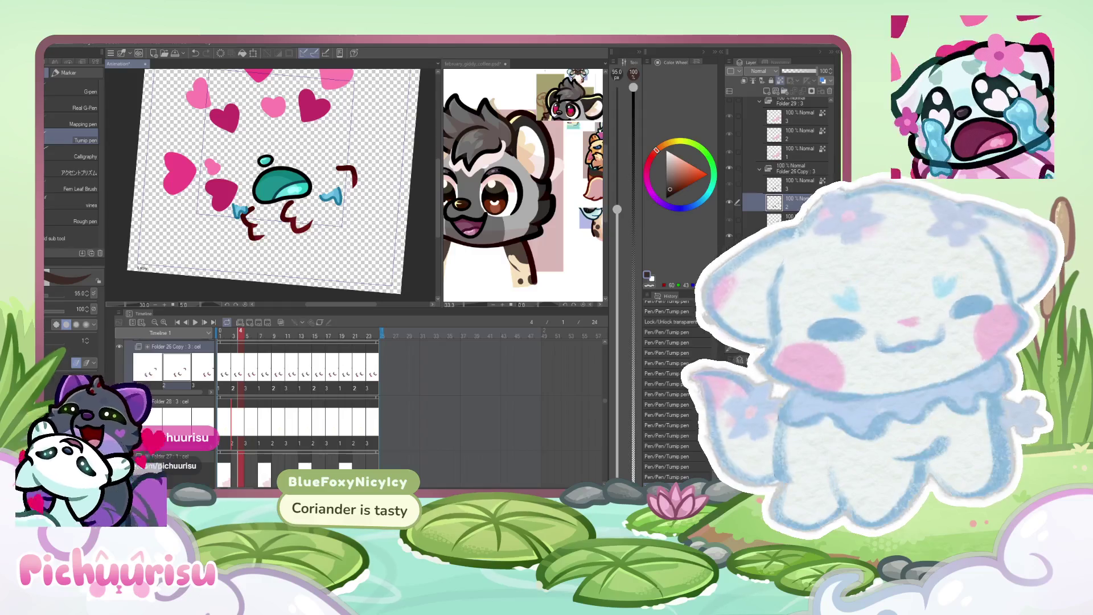
pyautogui.press('Right')
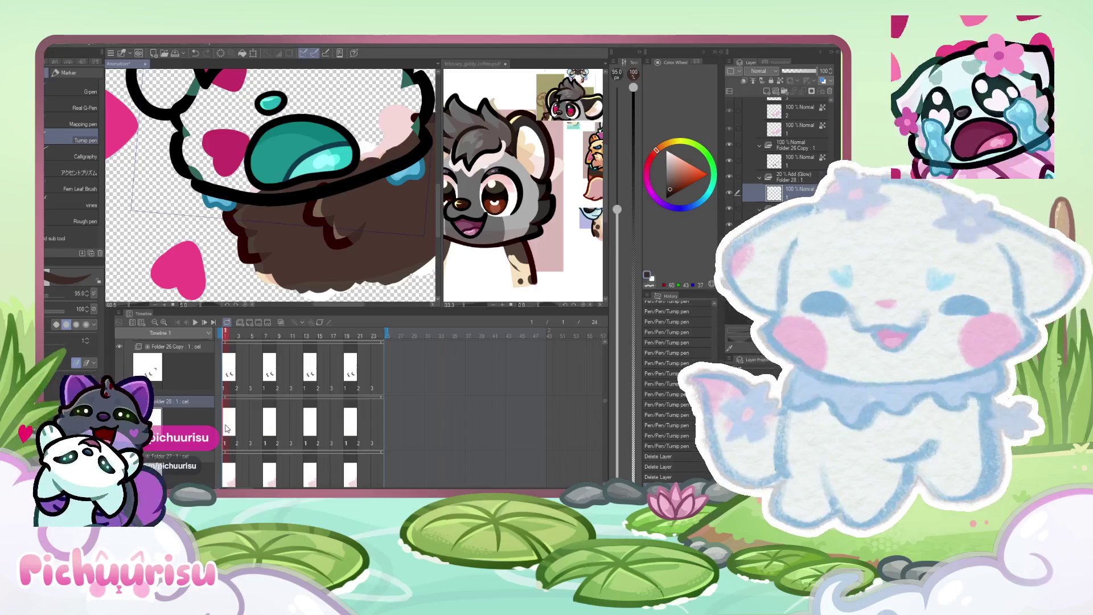
# Eyedrop a light yellow from the reference picture and return to the Animation document.
pyautogui.click(485, 273)
pyautogui.moveTo(546, 225); pyautogui.dragTo(511, 118)
pyautogui.click(118, 64)
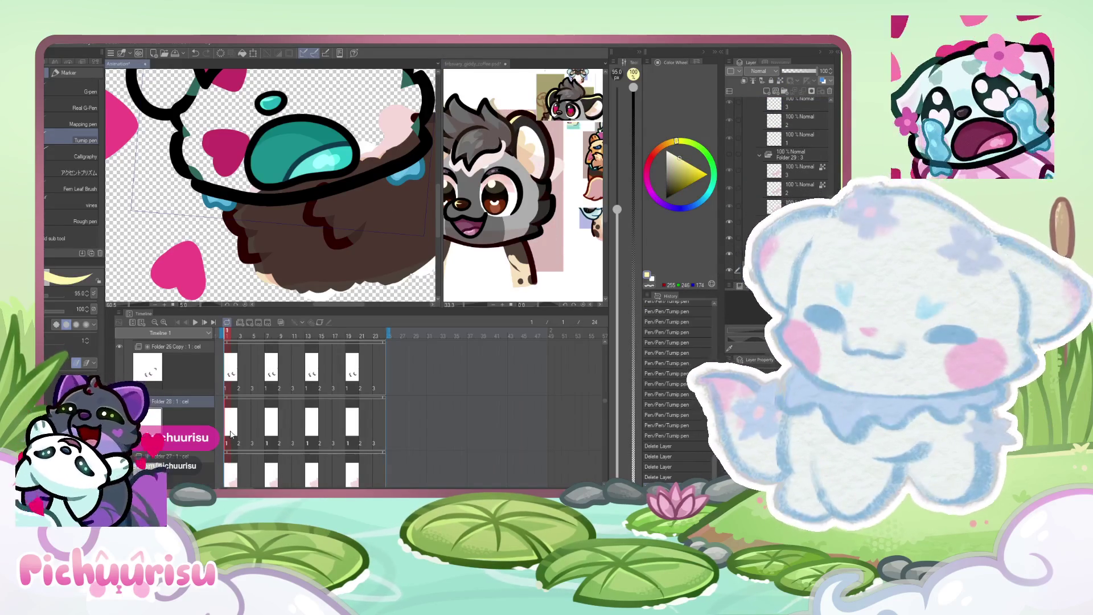
pyautogui.scroll(2, 315, 211)
pyautogui.scroll(4, 256, 202)
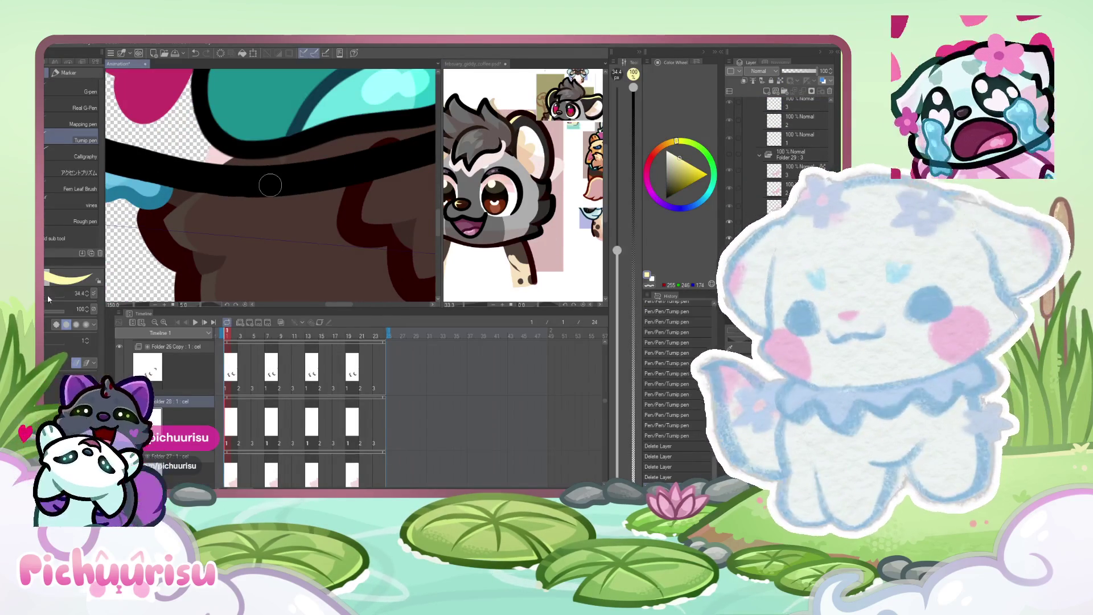
pyautogui.scroll(-3, 181, 243)
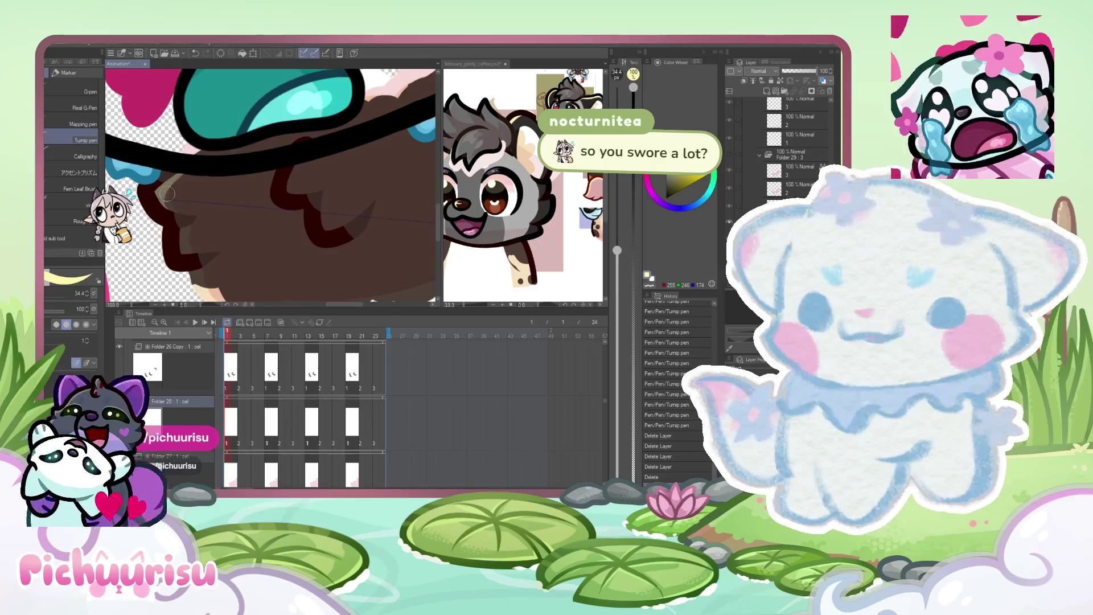
pyautogui.scroll(3, 181, 242)
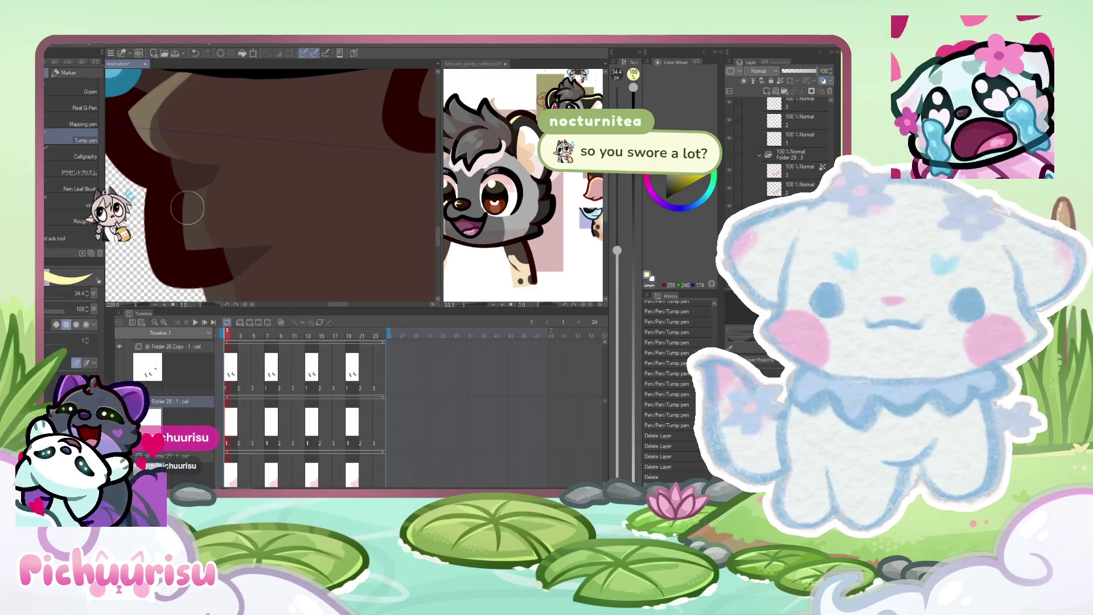
pyautogui.scroll(-3, 185, 181)
pyautogui.scroll(2, 312, 211)
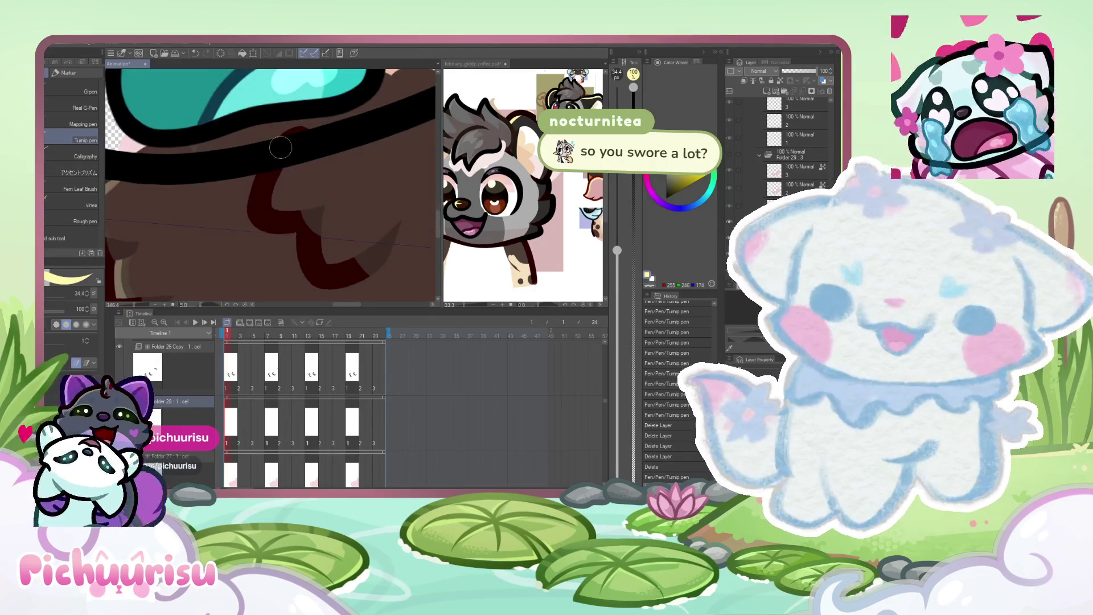
pyautogui.scroll(-5, 312, 211)
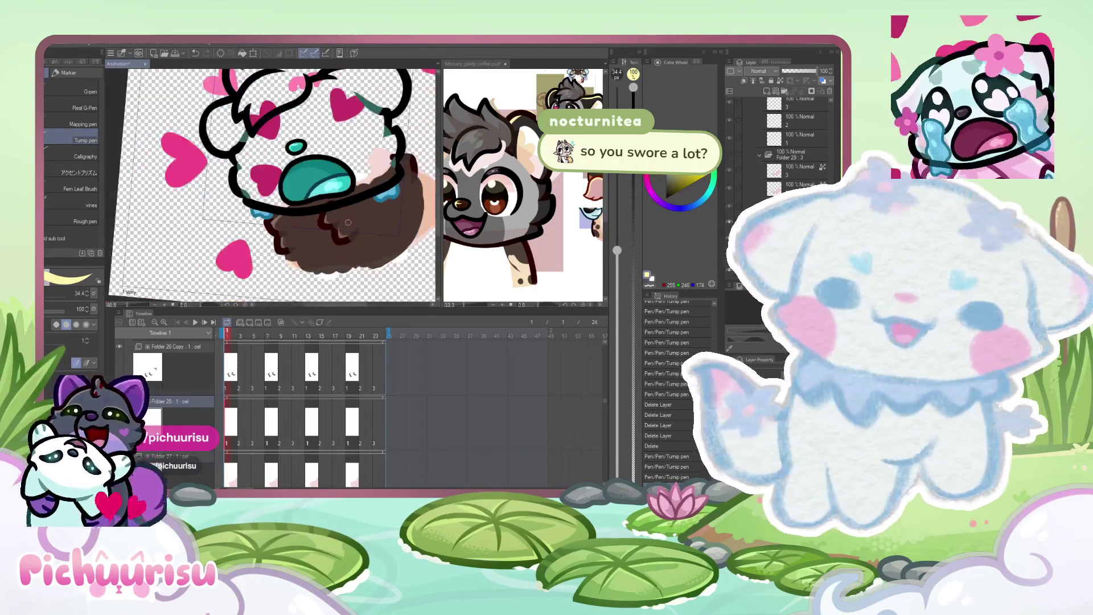
pyautogui.scroll(-1, 348, 223)
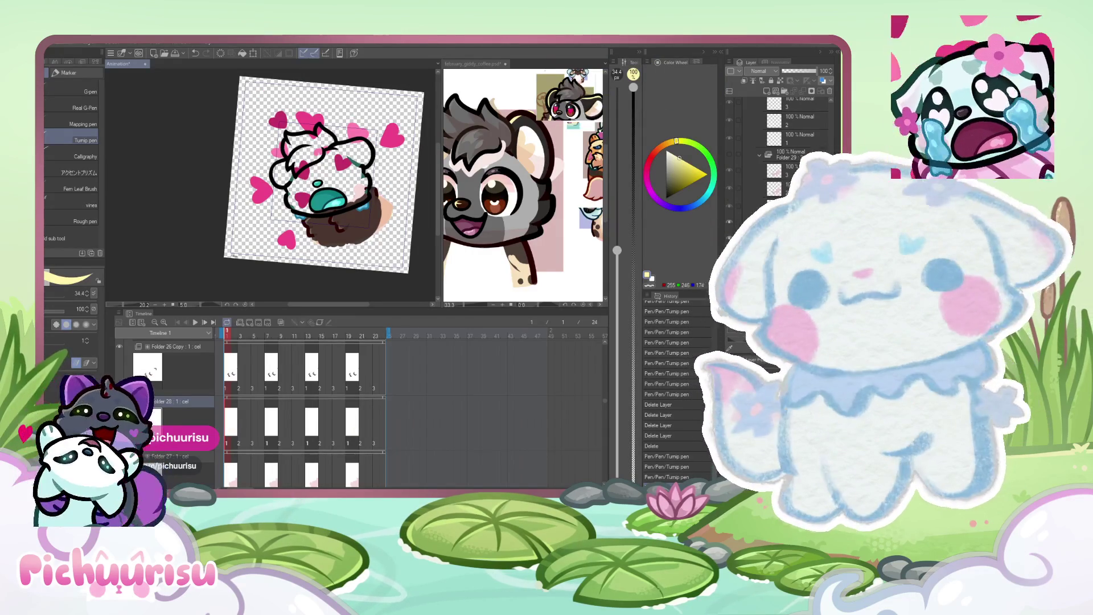
# Select the cel folder and duplicate it twice, producing Folder 26 Copy 3 with cels 1, 2 and 3.
pyautogui.scroll(-2, 222, 260)
pyautogui.scroll(-2, 391, 387)
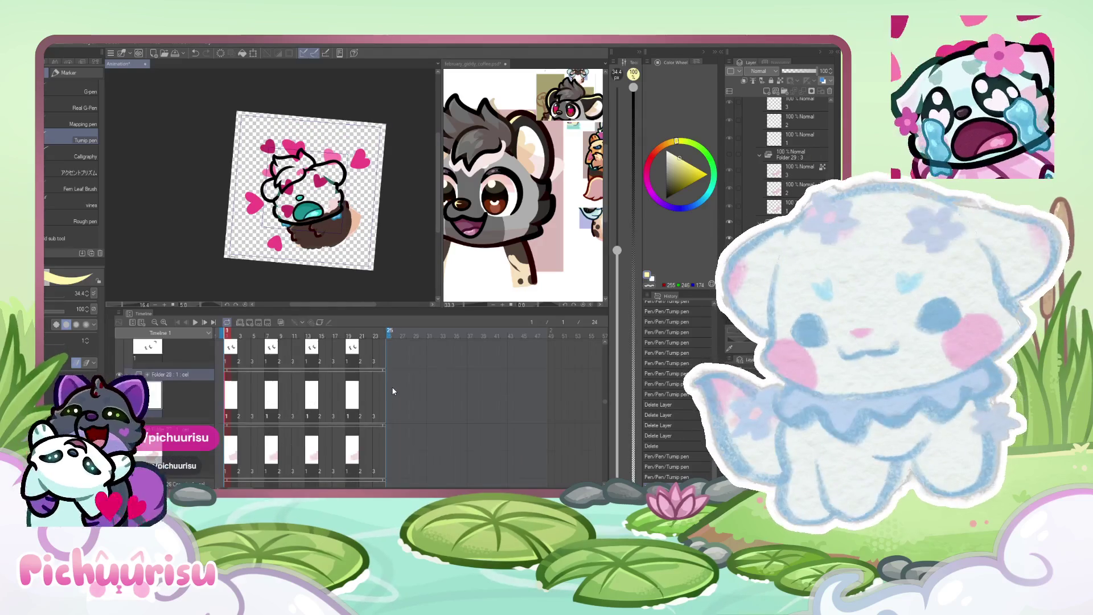
pyautogui.scroll(-2, 393, 391)
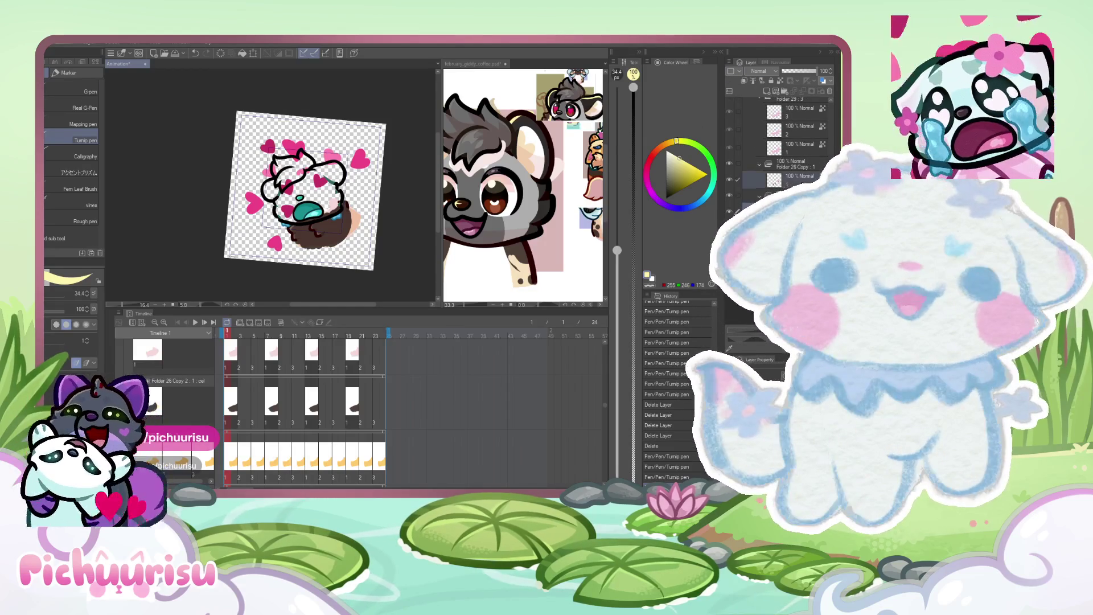
pyautogui.click(799, 129)
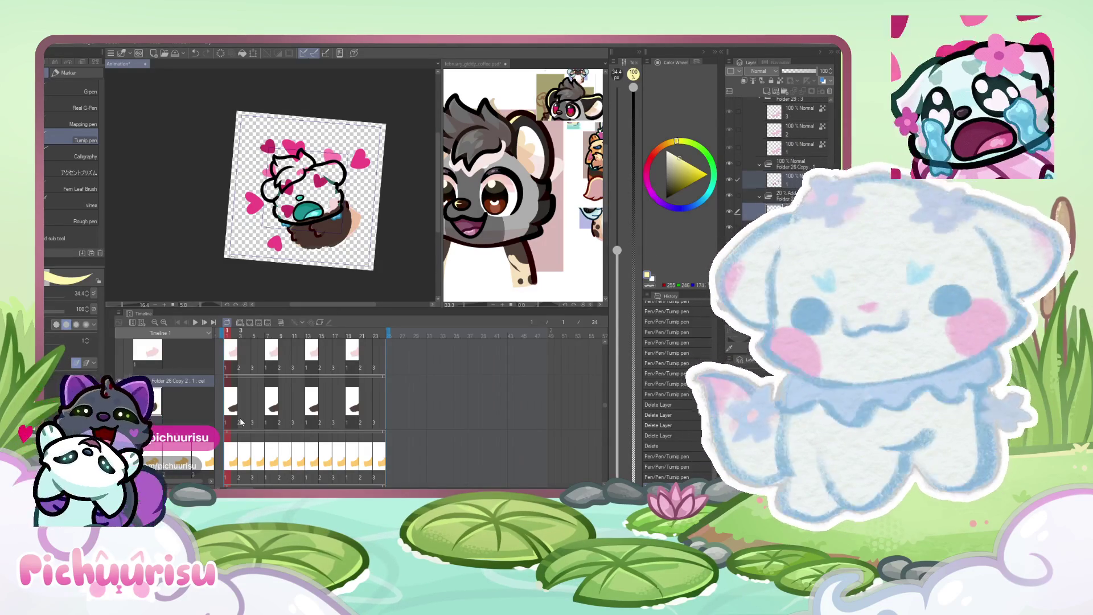
pyautogui.scroll(1, 266, 377)
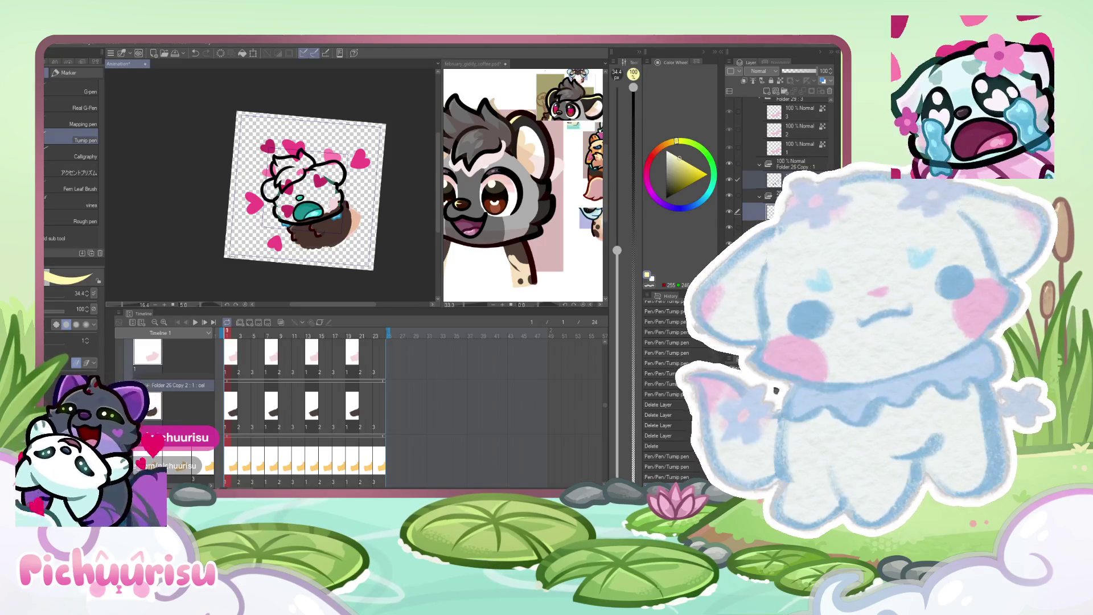
pyautogui.hotkey('ctrl', 'shift', 'alt', 'n')
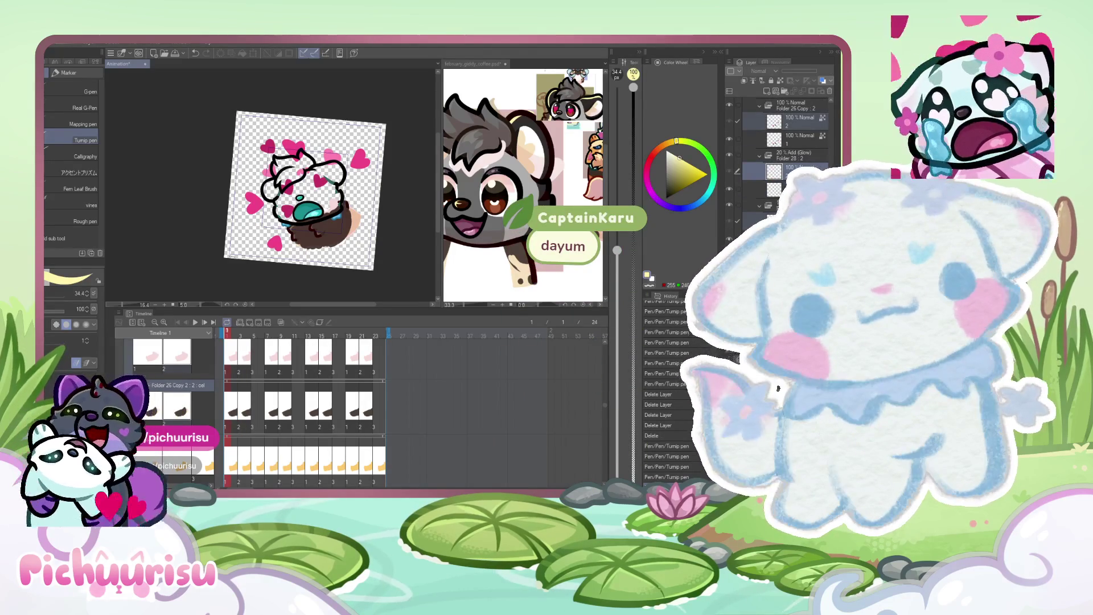
pyautogui.hotkey('ctrl', 'j')
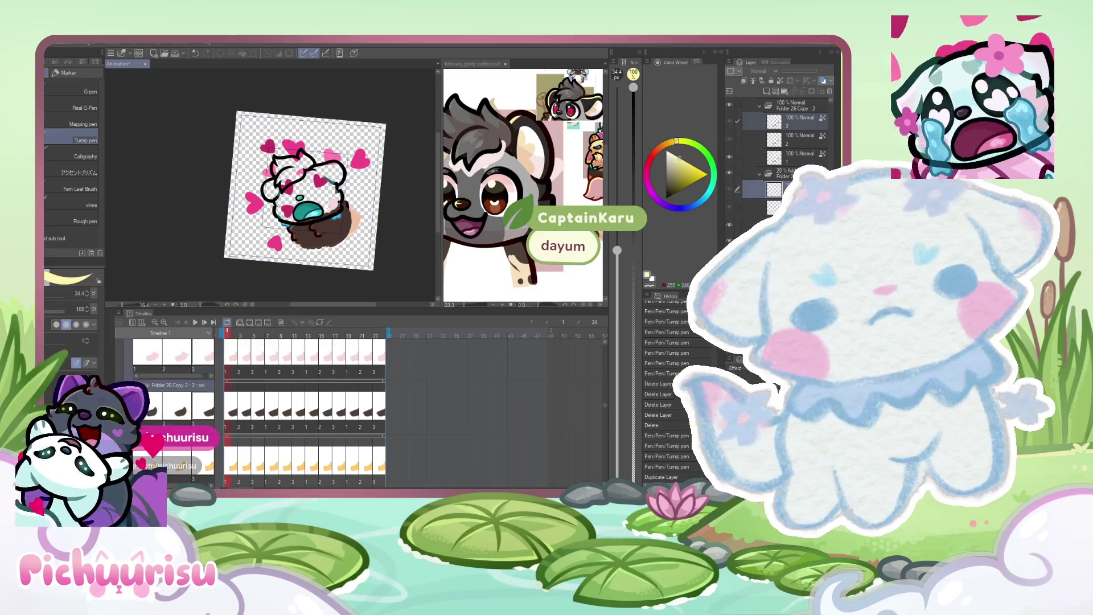
# On frame 5, use Liquify to push the left and right edges of the brown fur.
pyautogui.scroll(2, 334, 246)
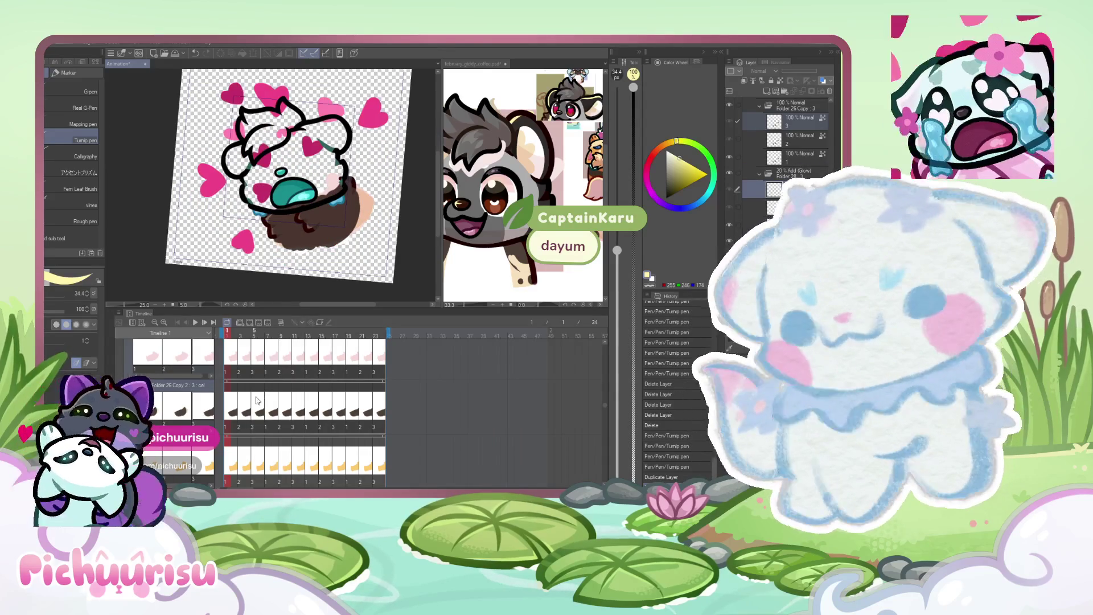
pyautogui.click(257, 400)
pyautogui.hotkey('ctrl', '+')
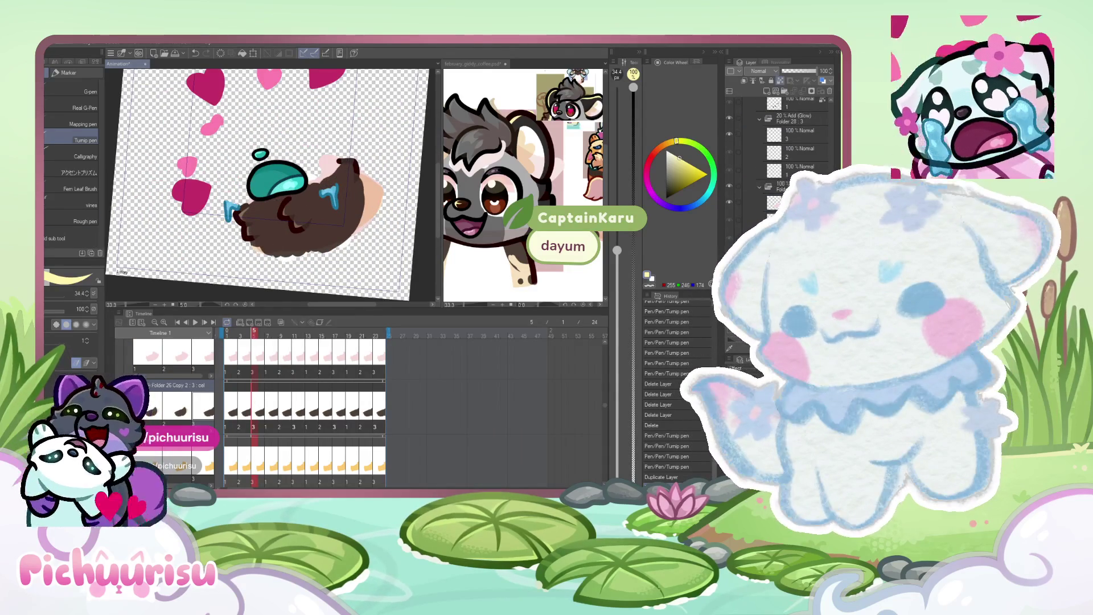
pyautogui.press('j')
pyautogui.scroll(3, 360, 161)
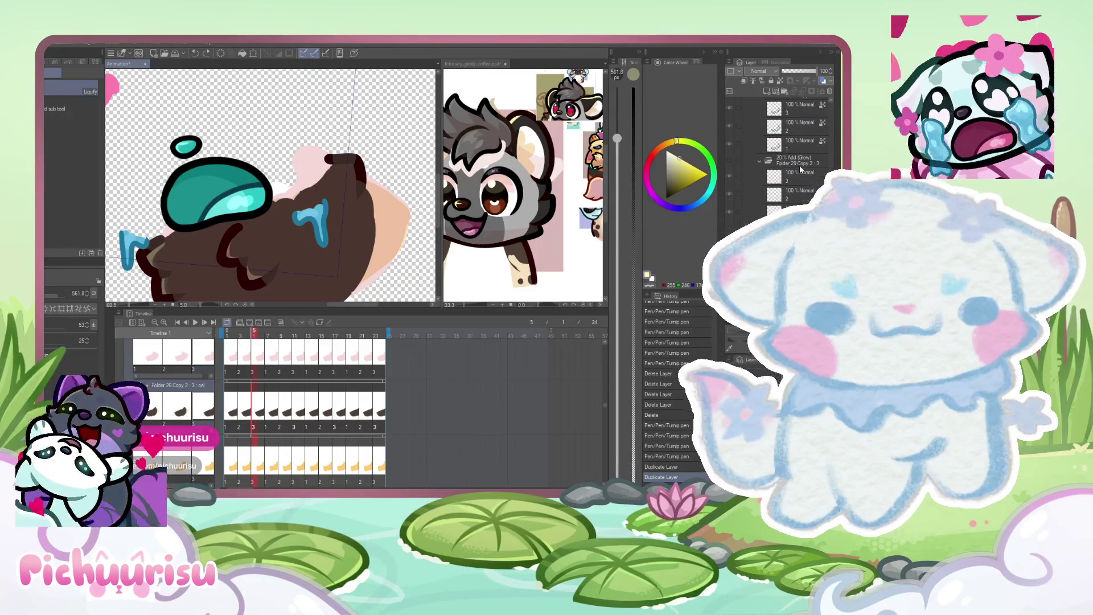
pyautogui.scroll(1, 800, 170)
pyautogui.scroll(2, 370, 169)
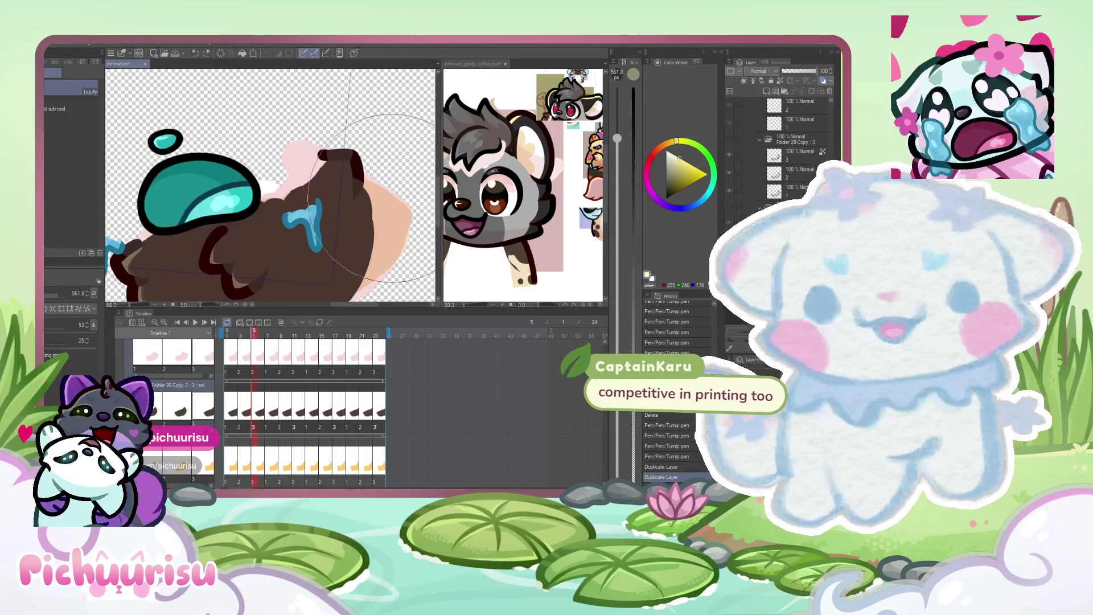
pyautogui.scroll(-3, 239, 233)
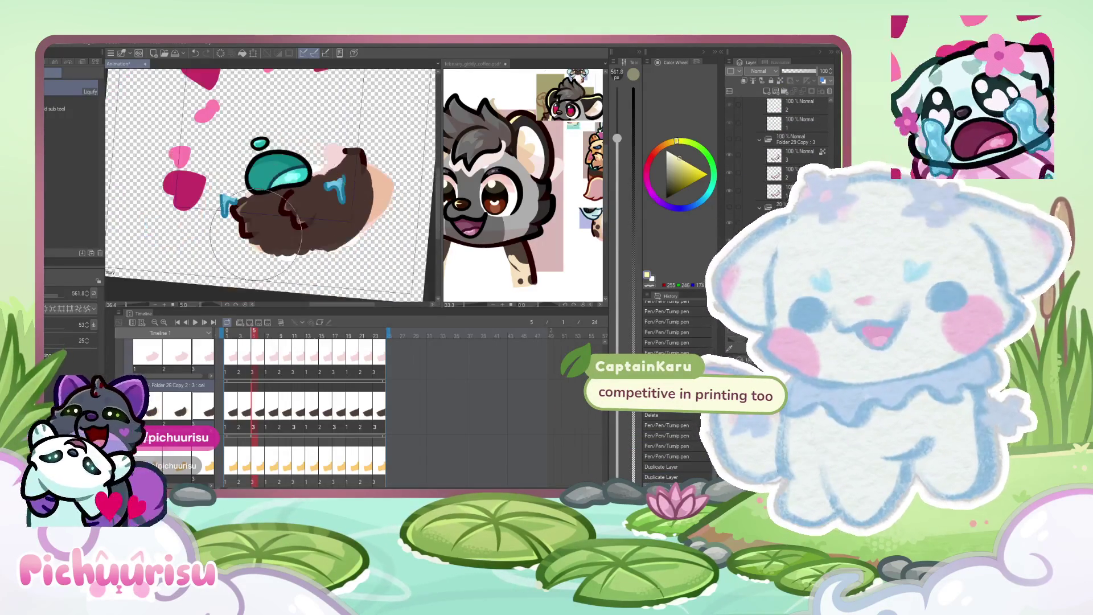
pyautogui.moveTo(239, 233)
pyautogui.mouseDown()
pyautogui.moveTo(171, 227)
pyautogui.moveTo(181, 199)
pyautogui.mouseUp()
pyautogui.moveTo(365, 202)
pyautogui.mouseDown()
pyautogui.moveTo(307, 202)
pyautogui.moveTo(359, 203)
pyautogui.mouseUp()
pyautogui.scroll(-3, 360, 203)
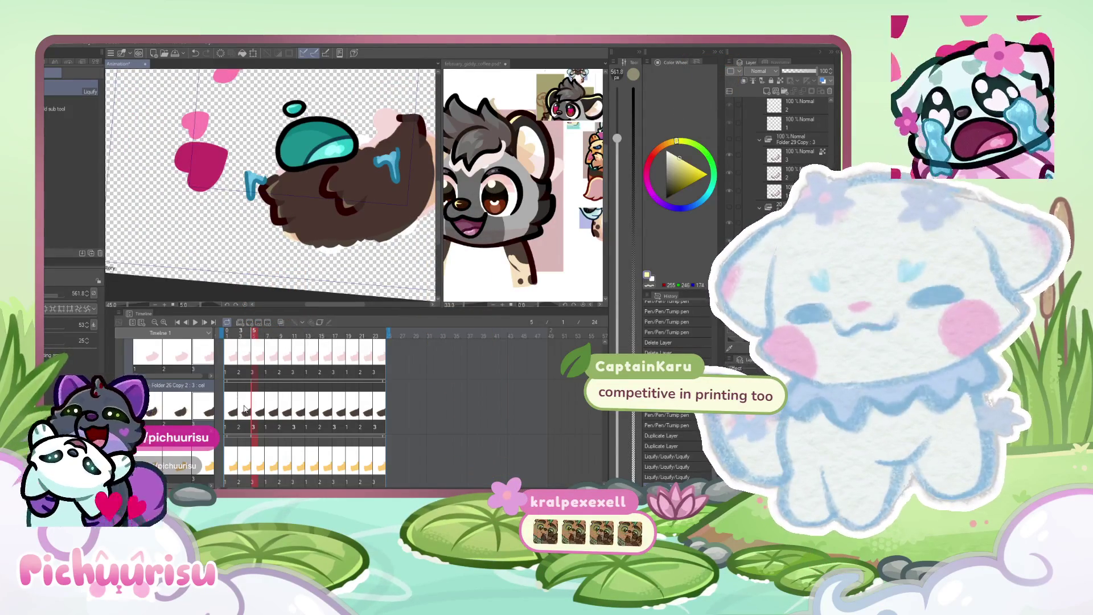
# Go to frame 3, make layer 2 inside Folder 28 active, and scrub back to frame 1.
pyautogui.click(245, 408)
pyautogui.scroll(3, 347, 185)
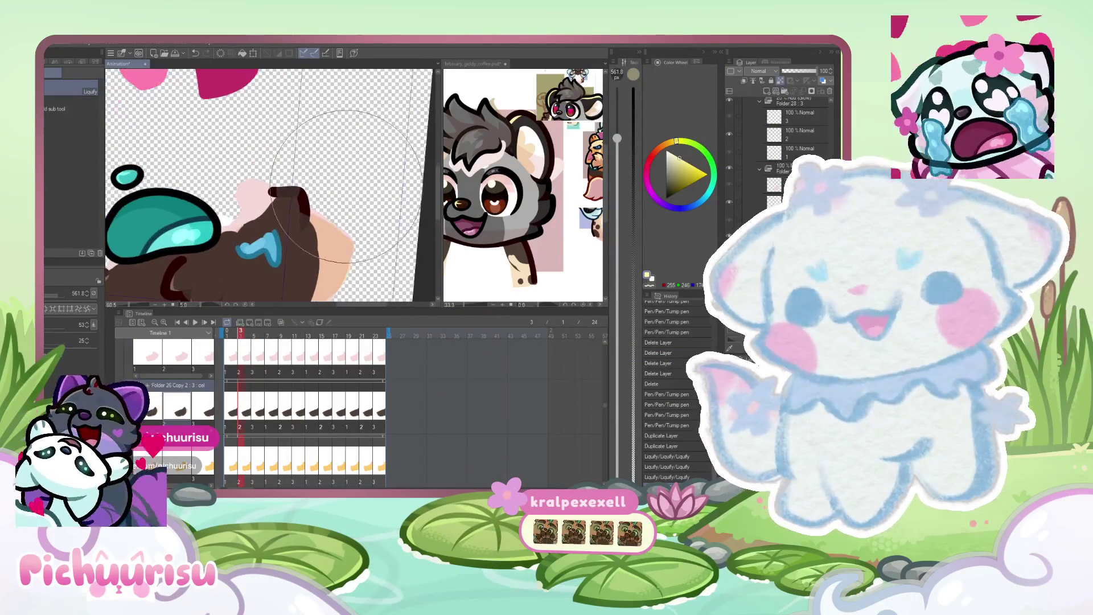
pyautogui.scroll(-4, 341, 166)
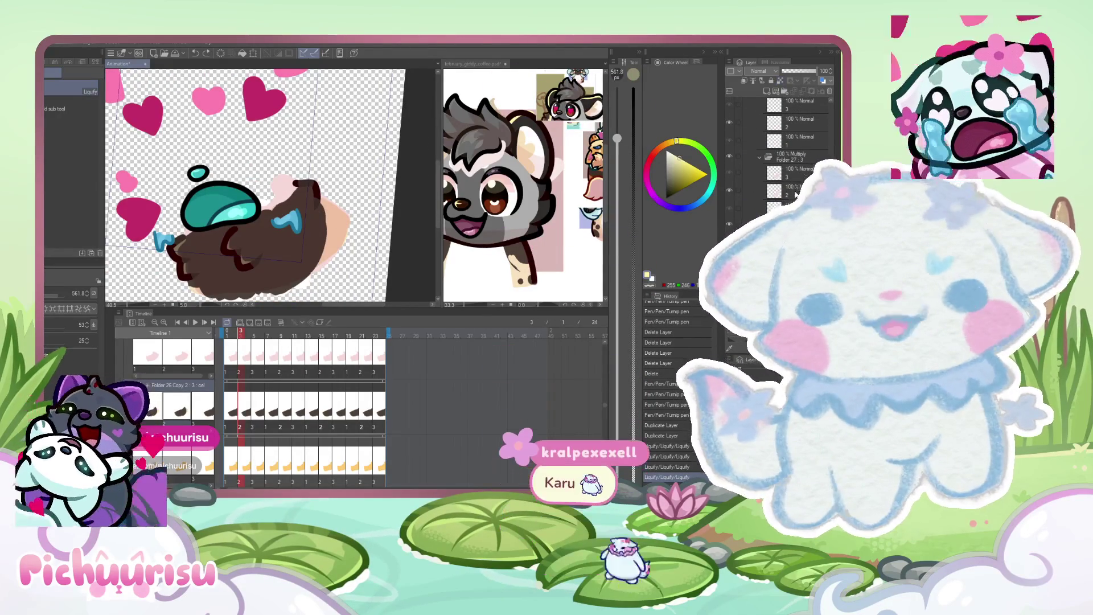
pyautogui.scroll(-3, 805, 162)
pyautogui.scroll(-3, 806, 162)
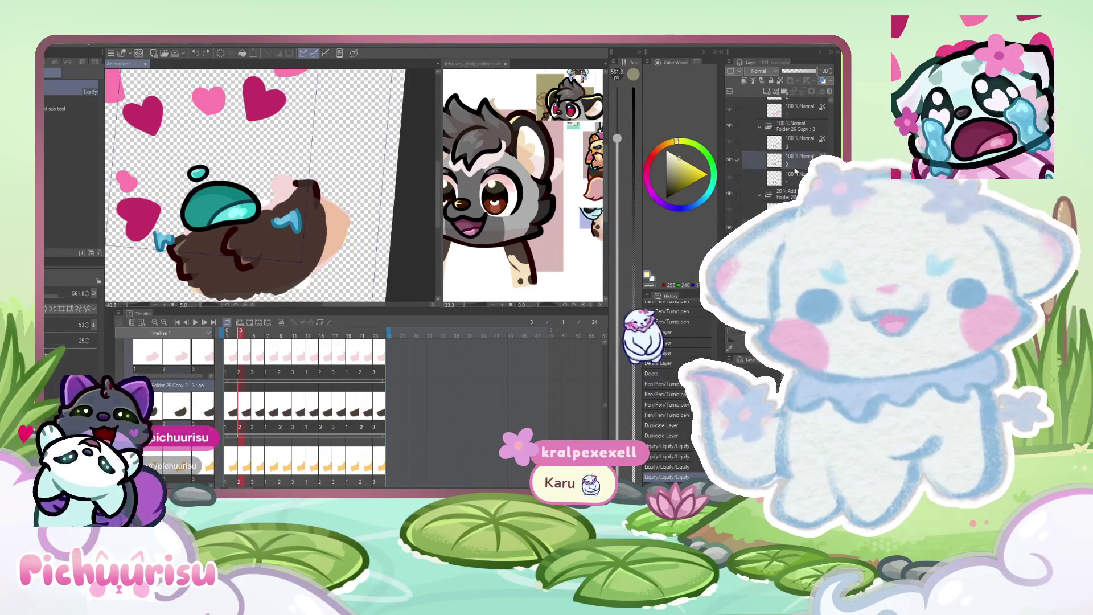
pyautogui.scroll(-2, 795, 170)
pyautogui.click(799, 158)
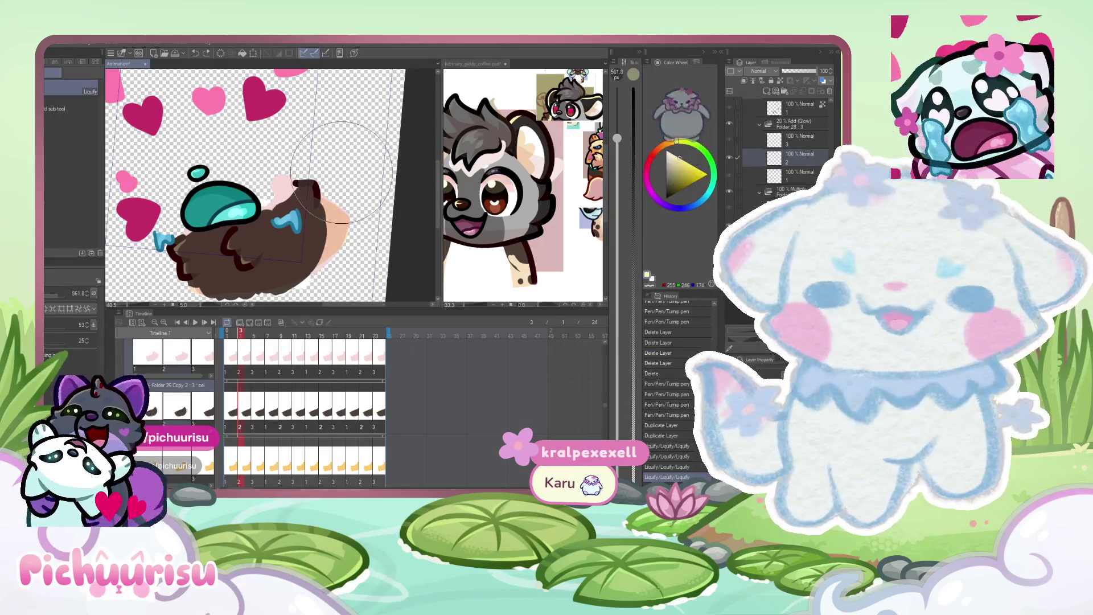
pyautogui.scroll(2, 339, 178)
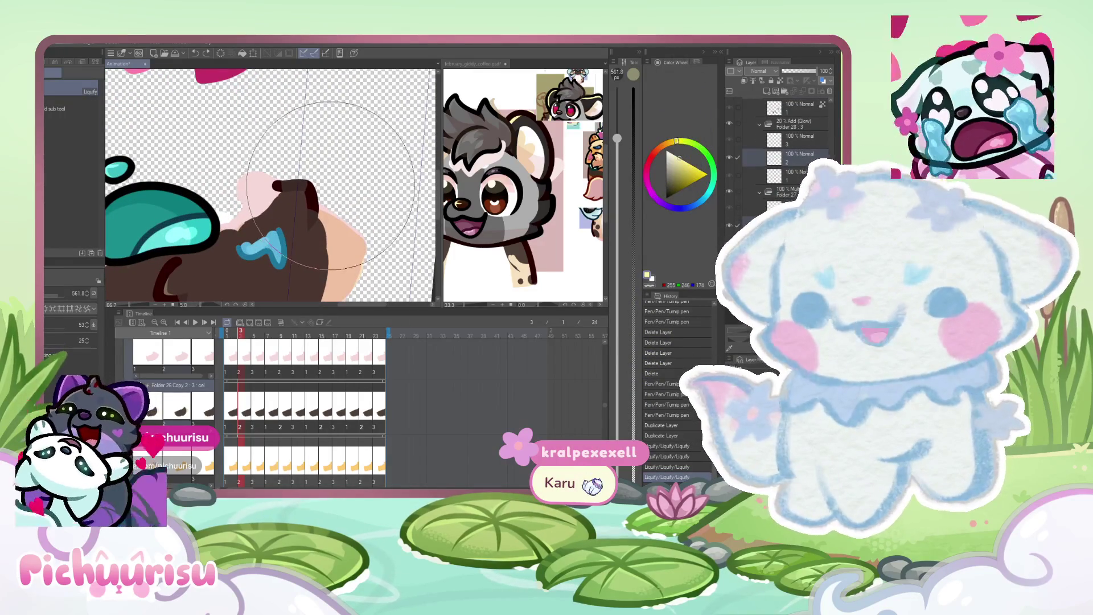
pyautogui.scroll(-3, 244, 221)
pyautogui.scroll(3, 245, 221)
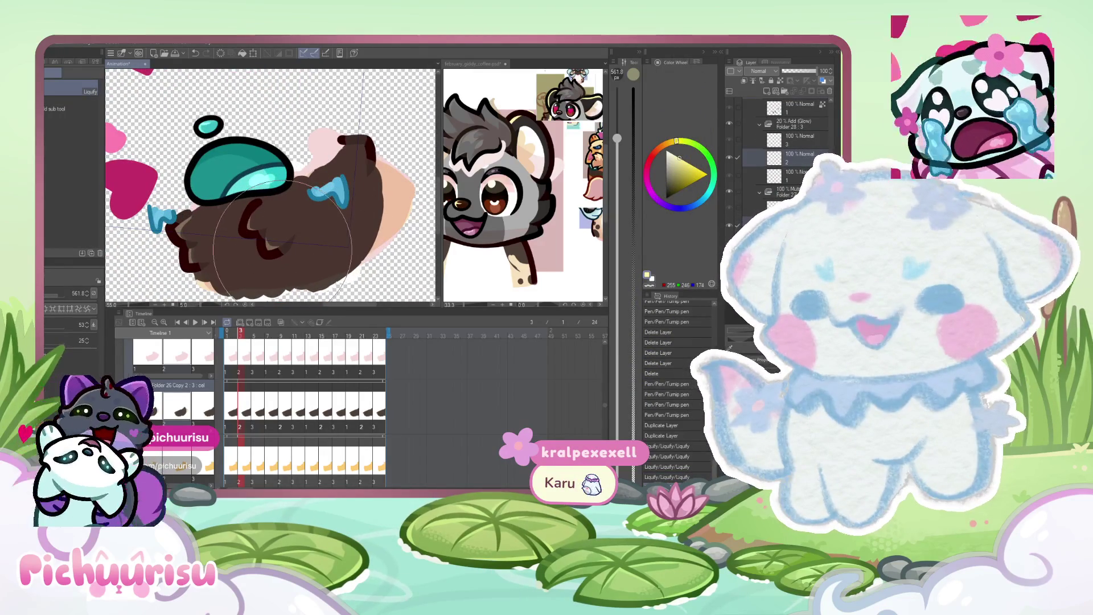
pyautogui.scroll(-1, 283, 243)
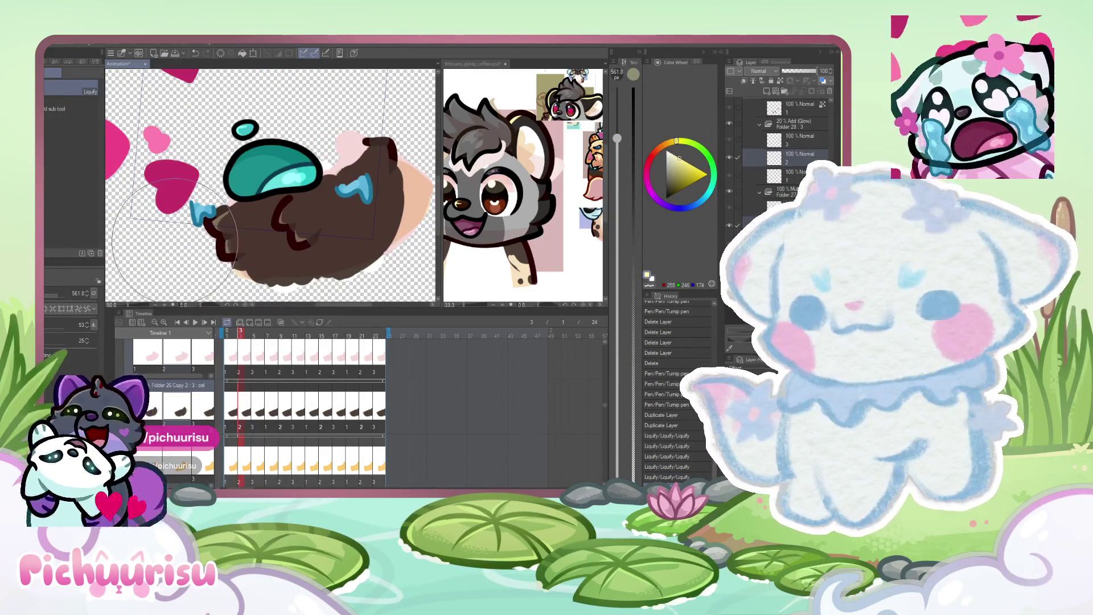
pyautogui.moveTo(244, 332)
pyautogui.mouseDown()
pyautogui.moveTo(224, 334)
pyautogui.moveTo(322, 334)
pyautogui.moveTo(290, 321)
pyautogui.moveTo(302, 332)
pyautogui.mouseUp()
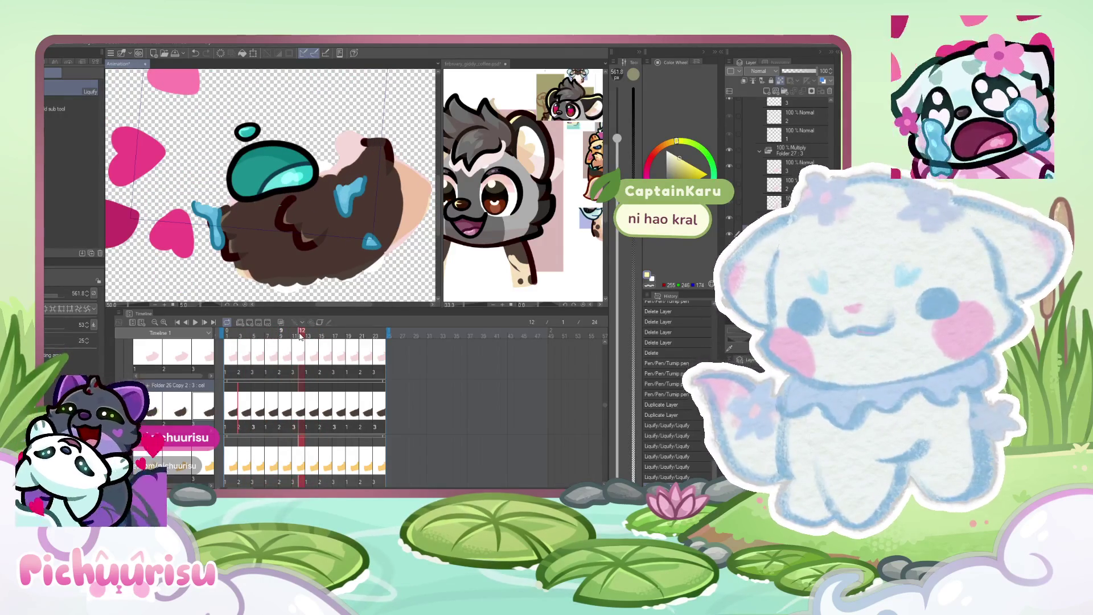
# Eyedrop the character's blue and bring the february_giddy_coffee reference document forward.
pyautogui.scroll(5, 270, 215)
pyautogui.keyDown('alt'); pyautogui.click(289, 194); pyautogui.keyUp('alt')
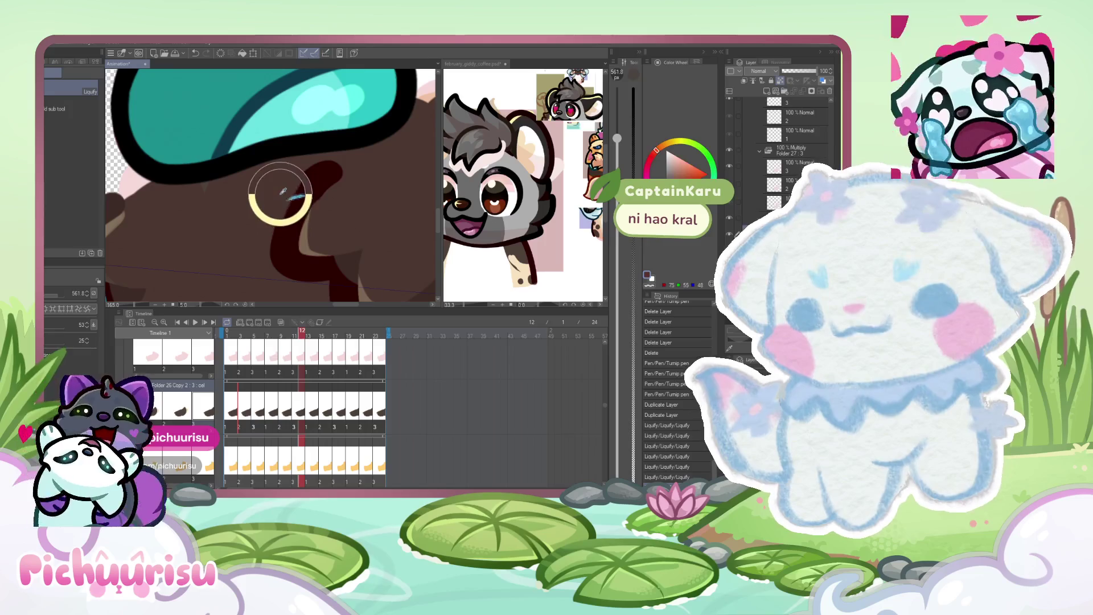
pyautogui.scroll(-8, 289, 196)
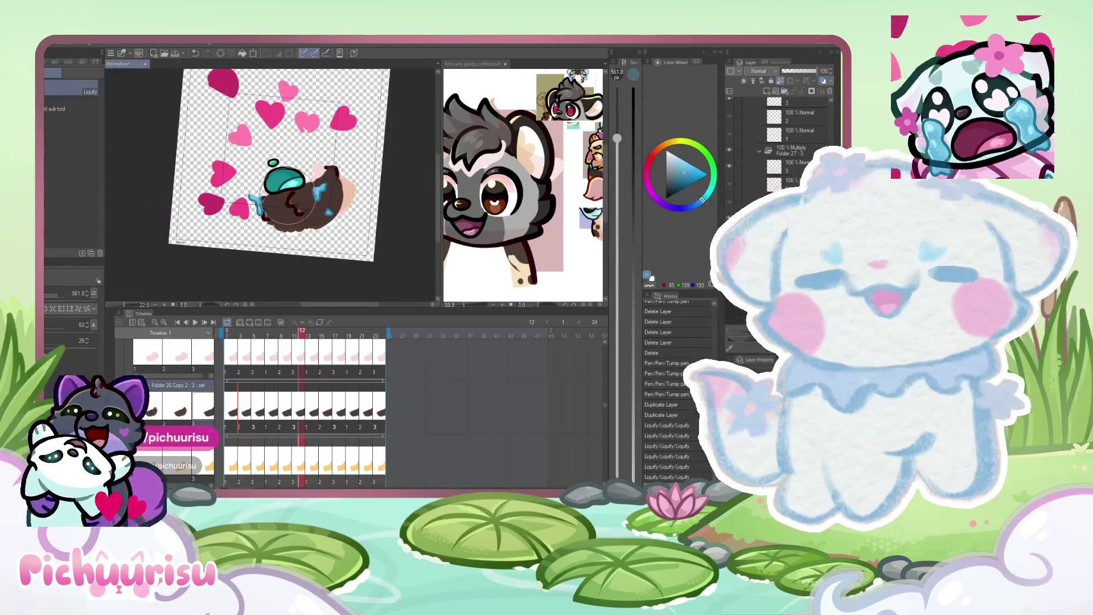
pyautogui.scroll(3, 333, 430)
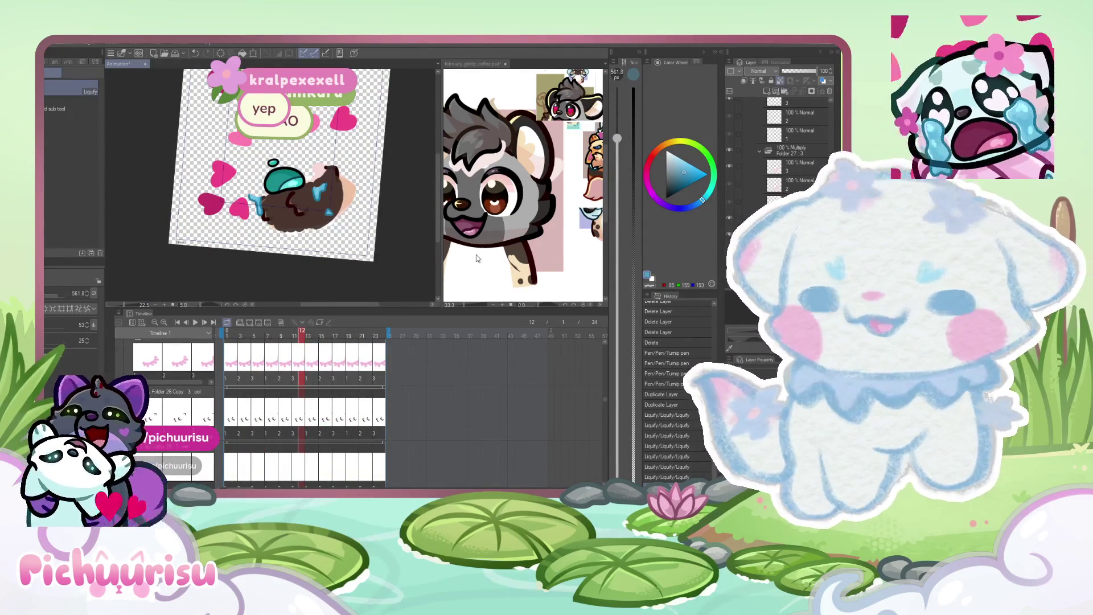
pyautogui.click(465, 200)
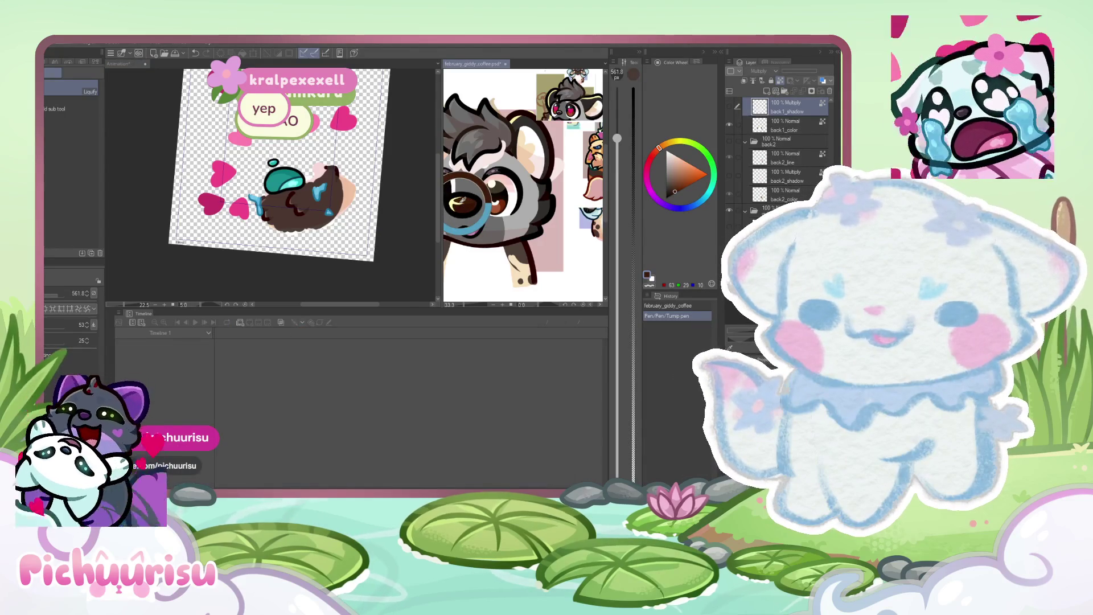
pyautogui.click(272, 192)
pyautogui.scroll(3, 272, 193)
pyautogui.scroll(5, 336, 165)
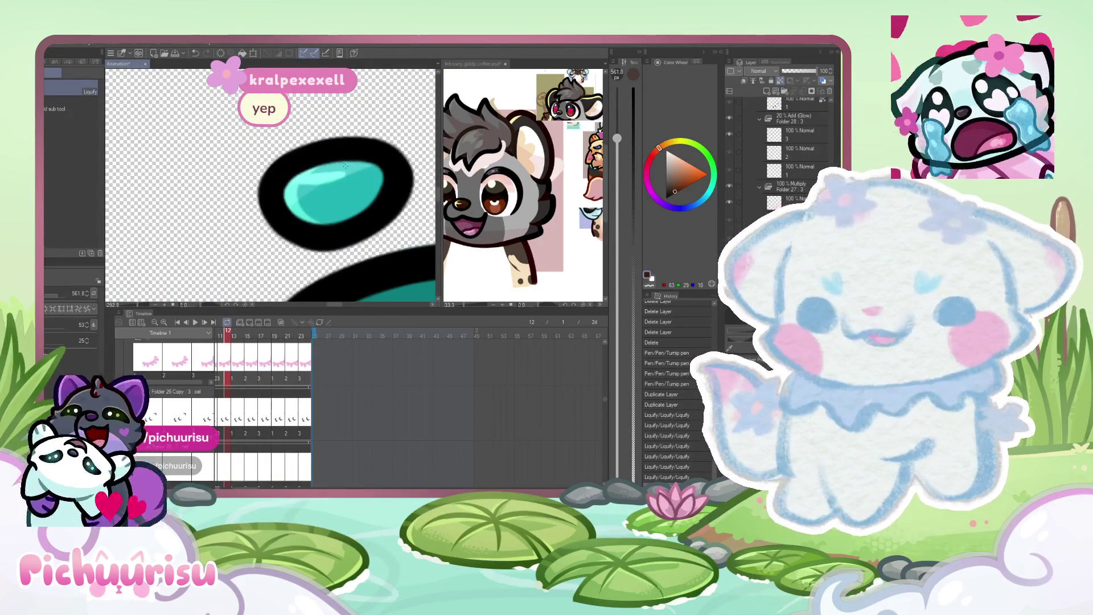
pyautogui.press('p')
pyautogui.moveTo(373, 191)
pyautogui.mouseDown()
pyautogui.moveTo(341, 194)
pyautogui.moveTo(356, 176)
pyautogui.mouseUp()
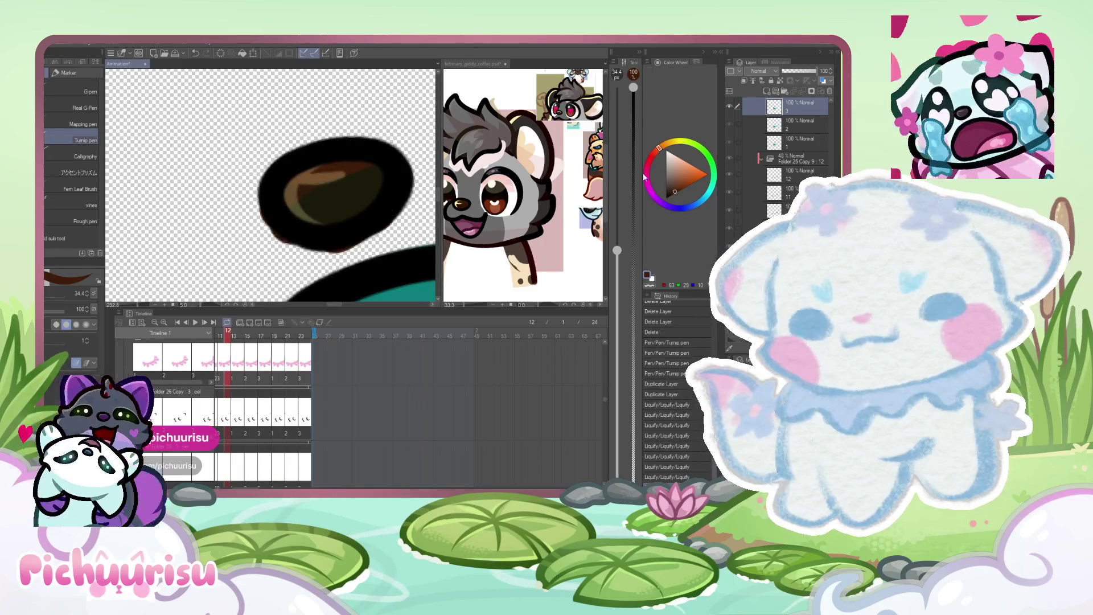
pyautogui.hotkey('ctrl', 'z')
pyautogui.hotkey('ctrl', 'z')
pyautogui.scroll(1, 783, 151)
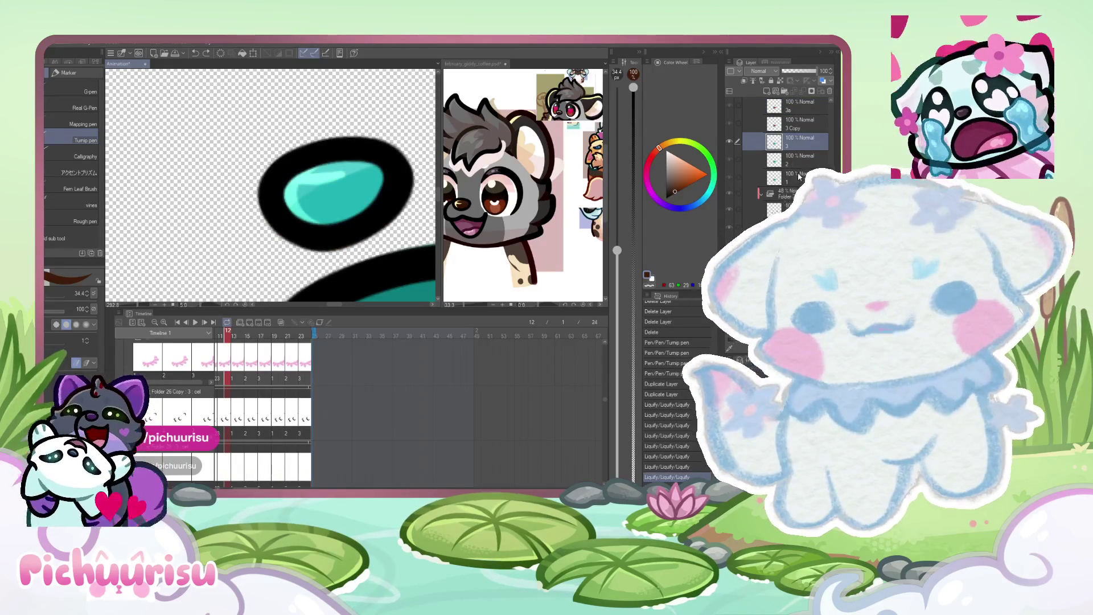
pyautogui.keyDown('shift'); pyautogui.click(799, 176); pyautogui.keyUp('shift')
pyautogui.click(777, 139)
pyautogui.moveTo(341, 193); pyautogui.dragTo(293, 186)
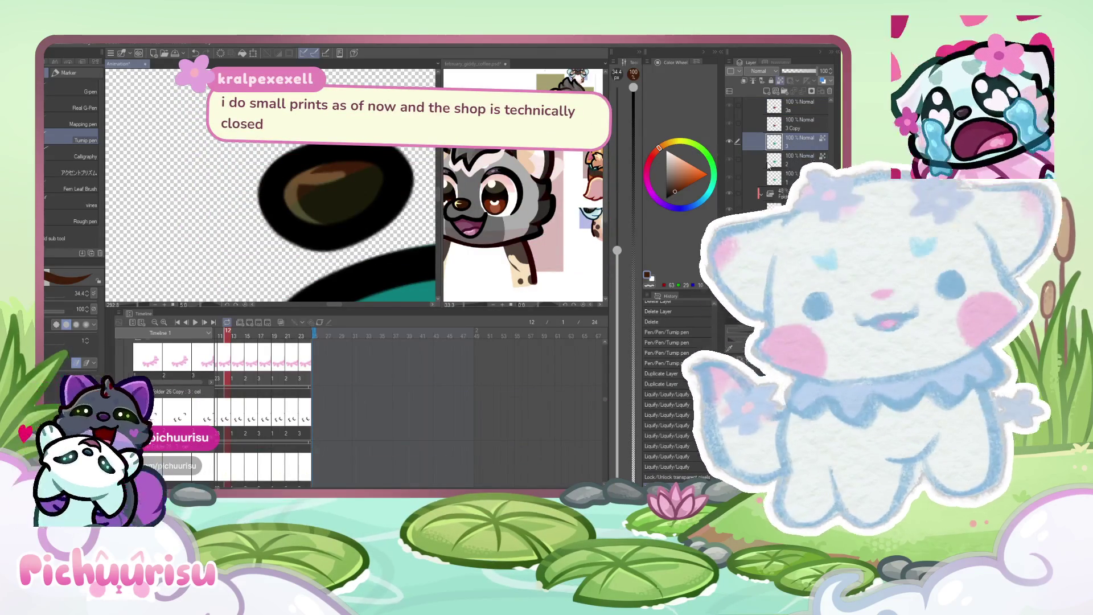
pyautogui.press('Right')
pyautogui.press('Right')
pyautogui.press('Right')
pyautogui.moveTo(340, 203)
pyautogui.mouseDown()
pyautogui.moveTo(319, 187)
pyautogui.moveTo(298, 221)
pyautogui.moveTo(364, 194)
pyautogui.moveTo(271, 196)
pyautogui.moveTo(389, 181)
pyautogui.moveTo(375, 188)
pyautogui.mouseUp()
pyautogui.press('Left')
pyautogui.press('Left')
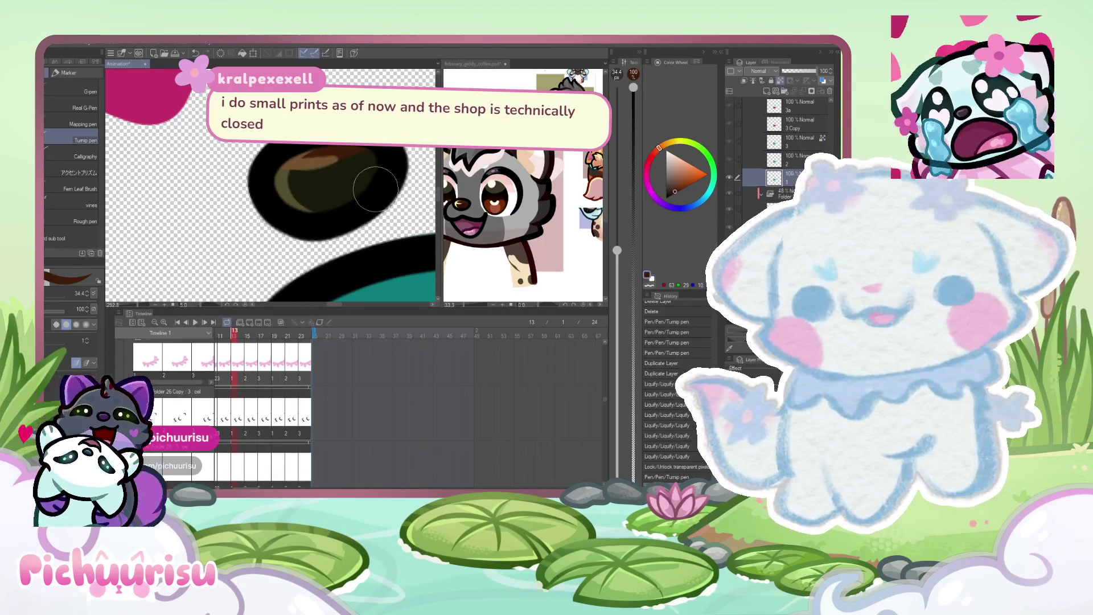
pyautogui.click(803, 138)
pyautogui.press('Left')
pyautogui.press('Left')
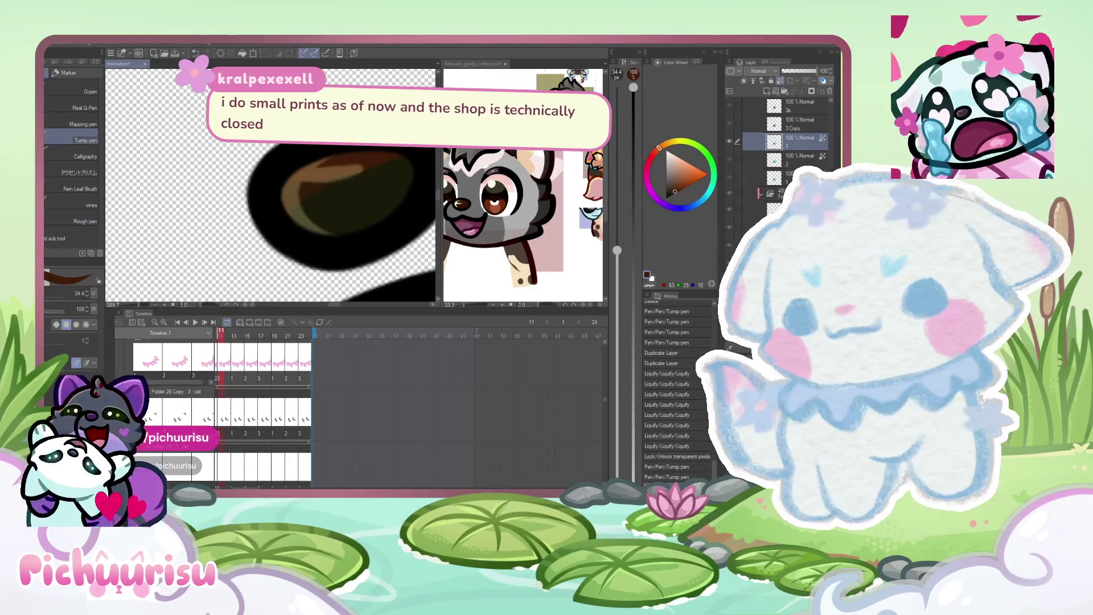
pyautogui.scroll(-8, 287, 239)
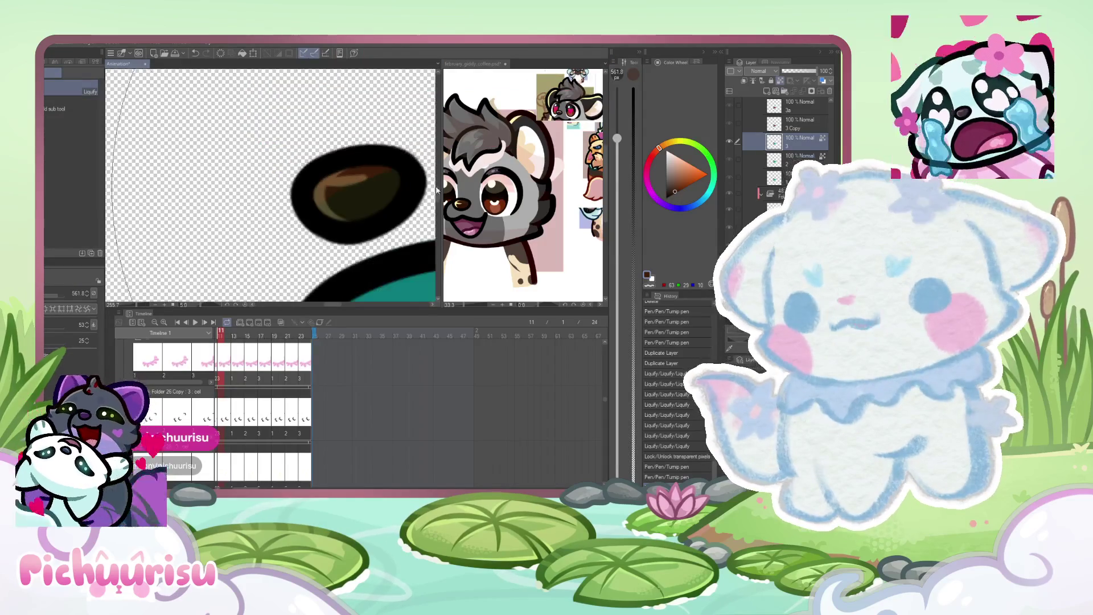
pyautogui.scroll(2, 290, 239)
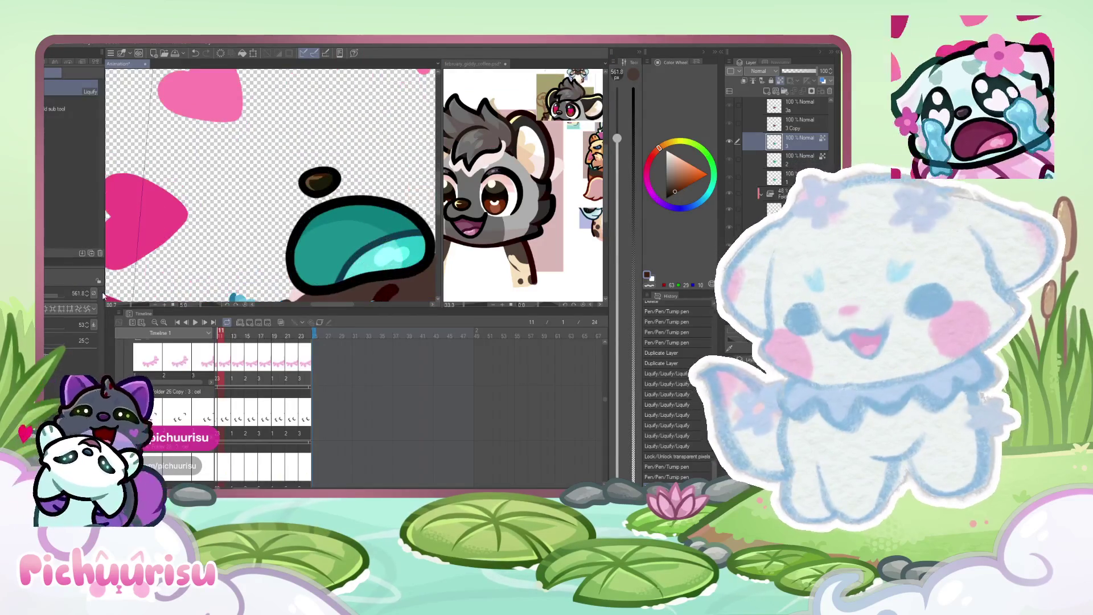
pyautogui.scroll(5, 270, 185)
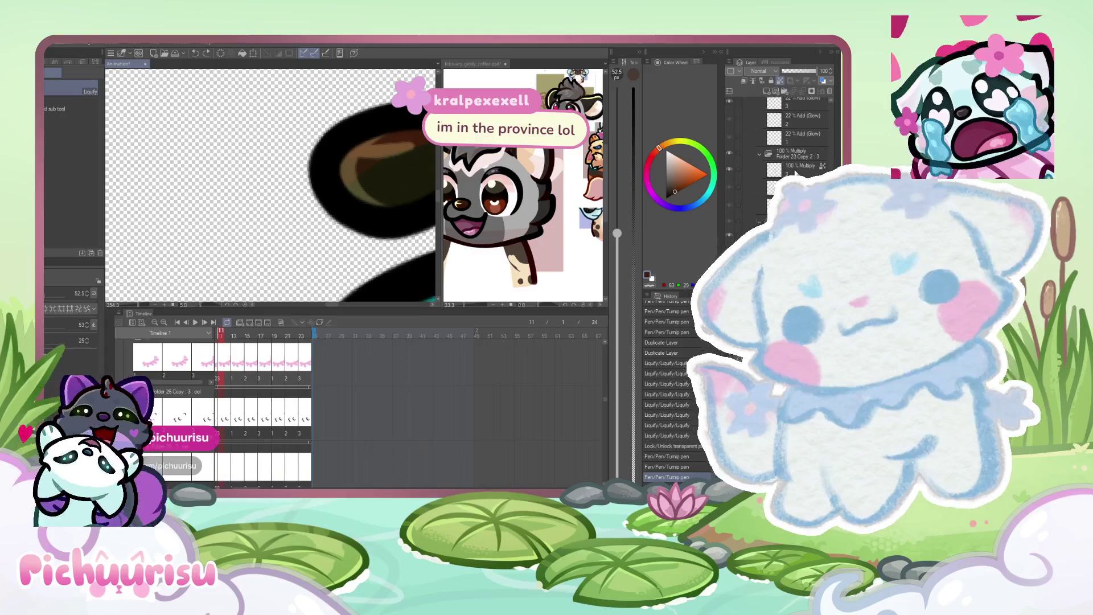
pyautogui.scroll(1, 339, 189)
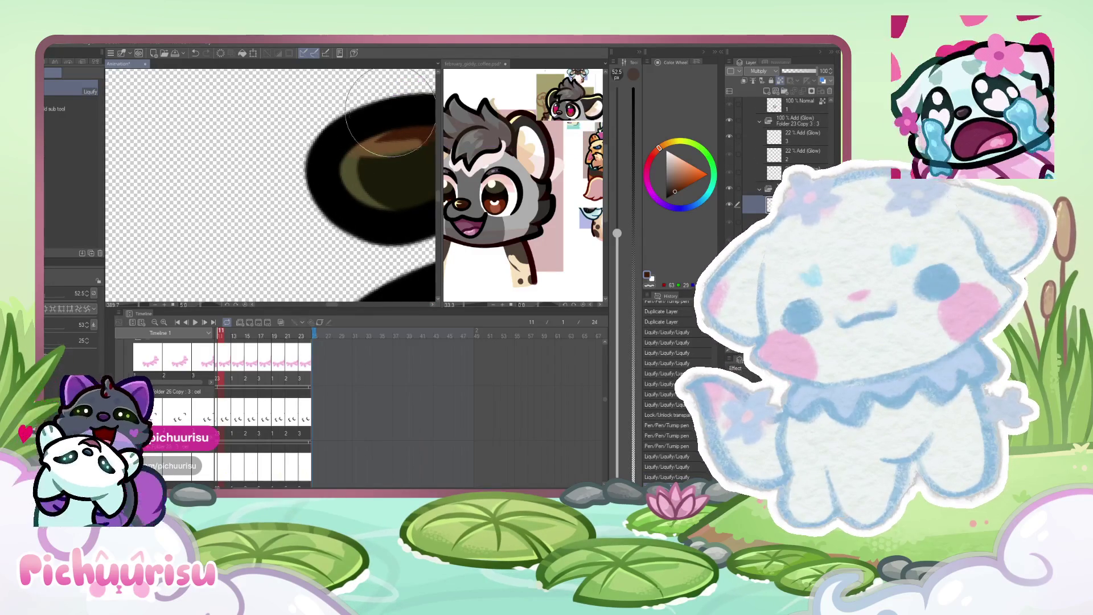
pyautogui.click(493, 195)
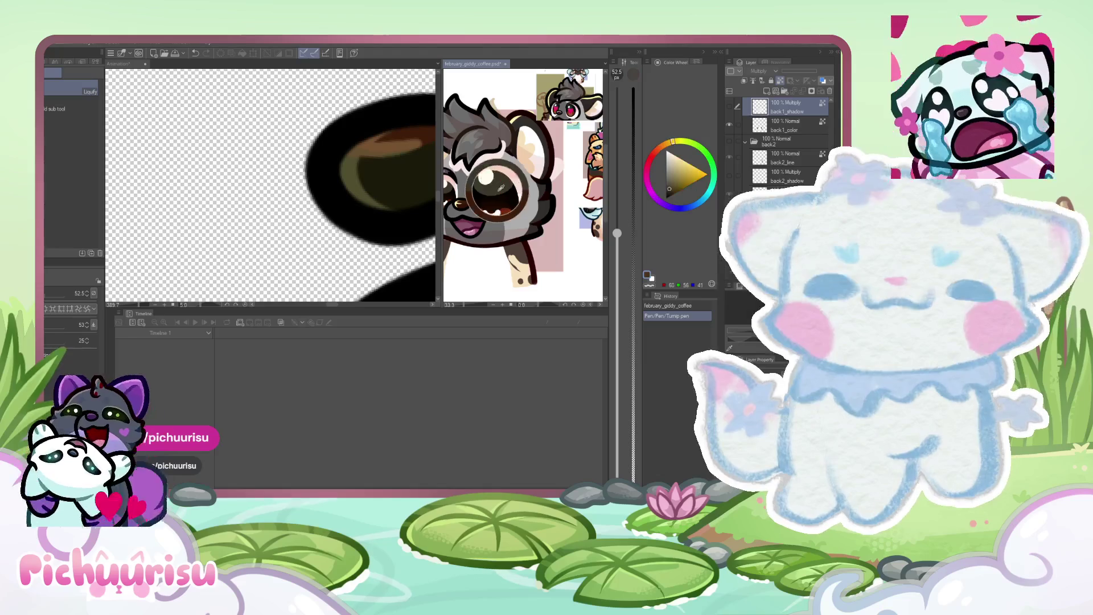
# Back in the Animation document, reshape the eye outline on frame 11 with Liquify.
pyautogui.click(327, 215)
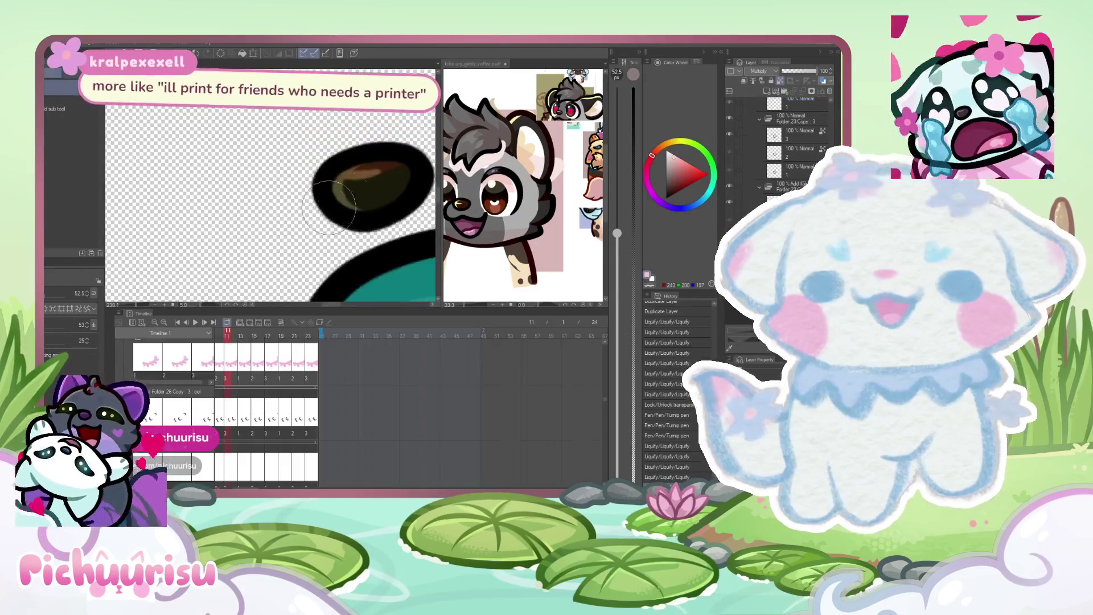
pyautogui.scroll(-1, 382, 185)
pyautogui.scroll(1, 208, 192)
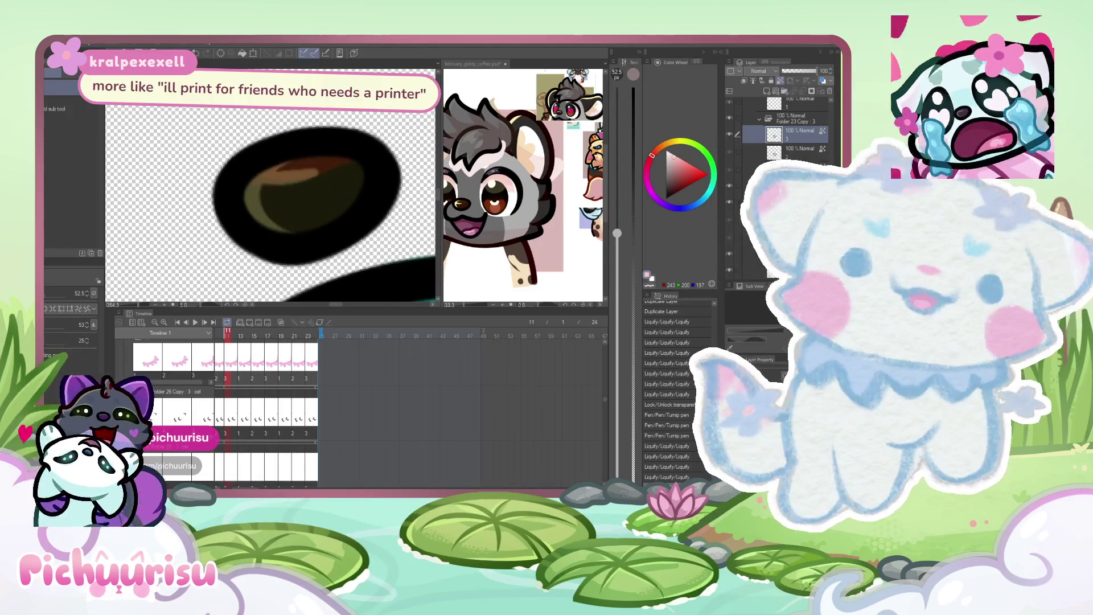
pyautogui.scroll(-2, 783, 160)
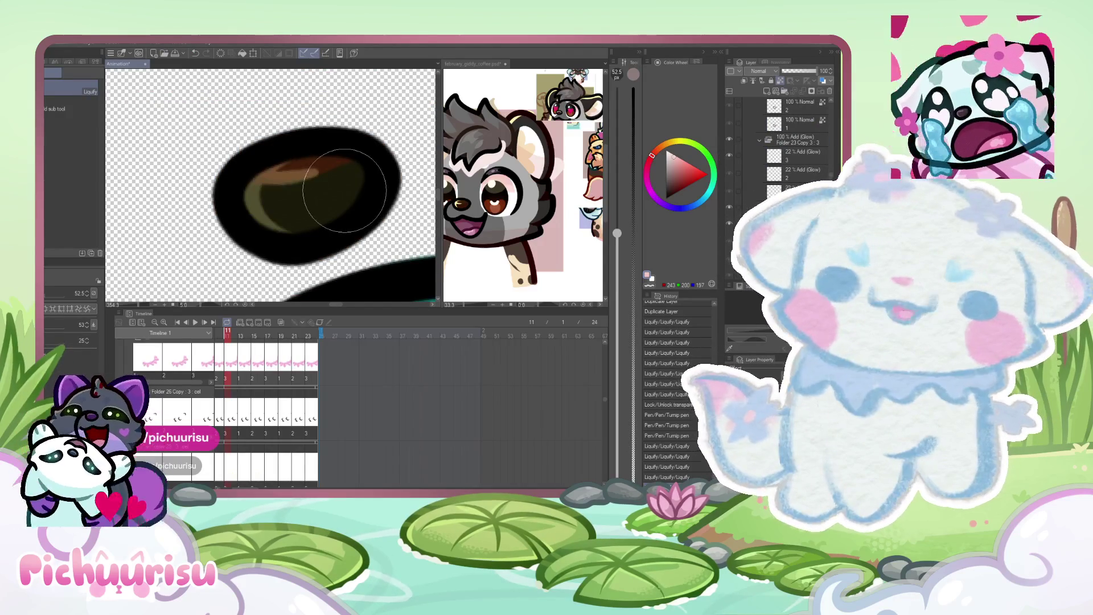
pyautogui.scroll(2, 276, 187)
pyautogui.scroll(2, 277, 186)
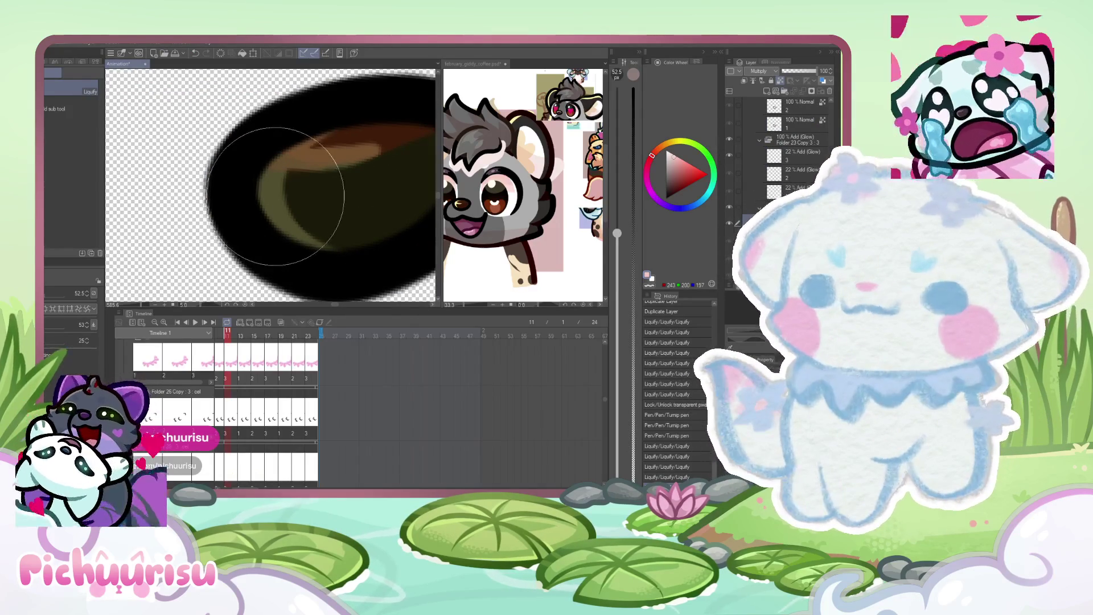
pyautogui.scroll(-2, 276, 187)
pyautogui.click(235, 334)
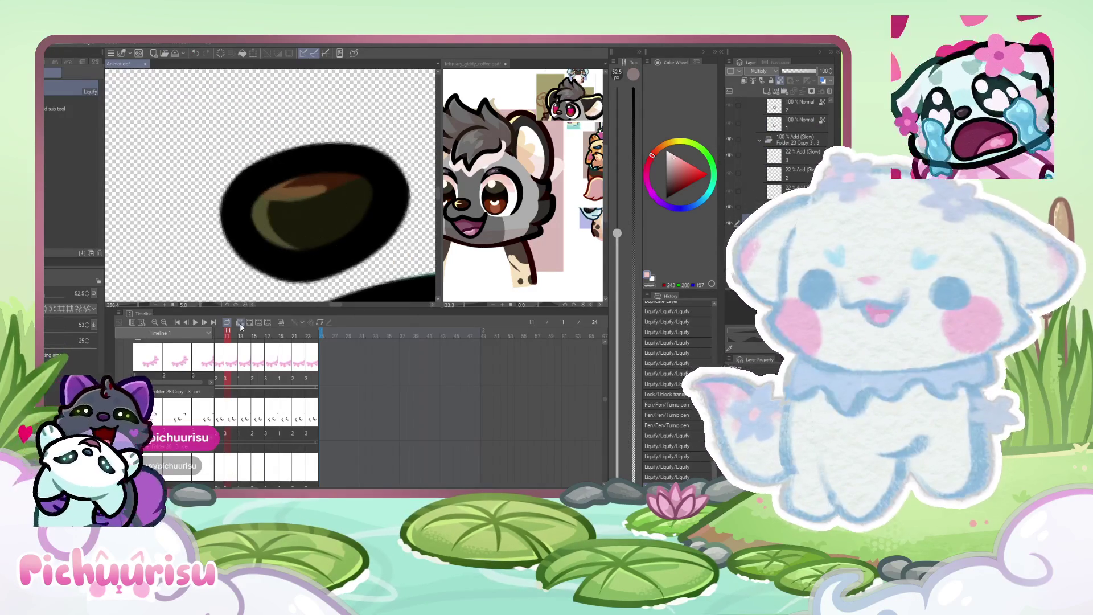
pyautogui.click(228, 334)
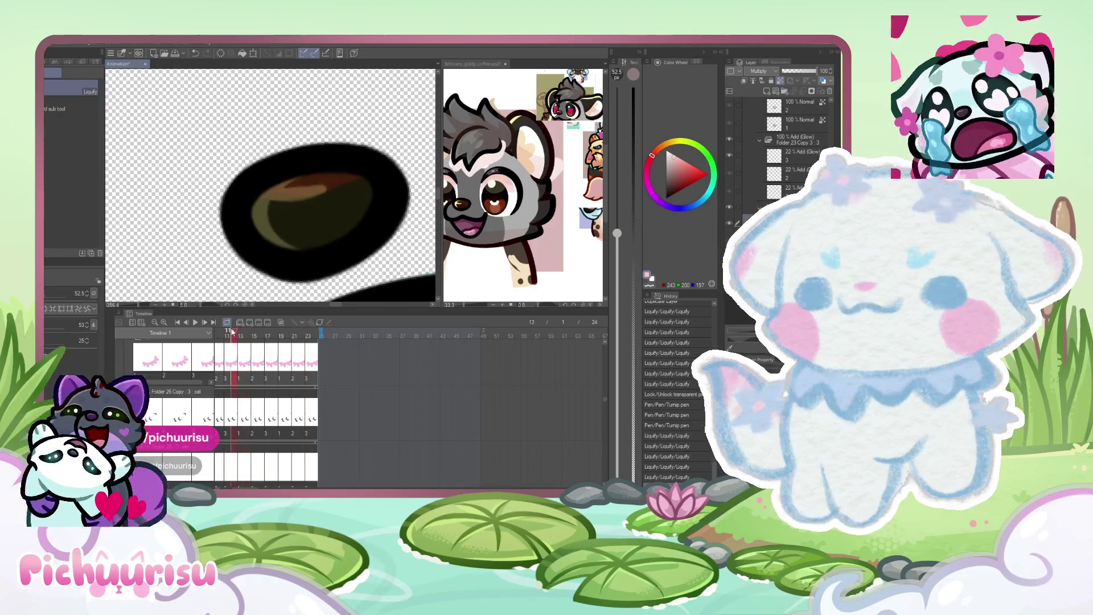
pyautogui.moveTo(292, 154)
pyautogui.mouseDown()
pyautogui.moveTo(296, 165)
pyautogui.moveTo(248, 174)
pyautogui.moveTo(294, 166)
pyautogui.mouseUp()
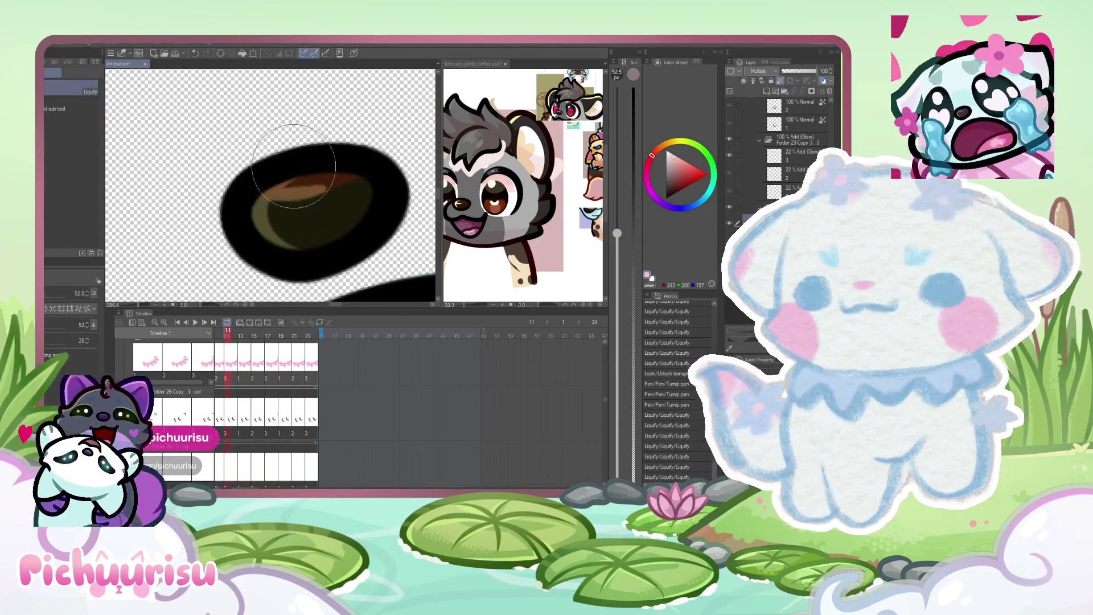
# Switch to the Turnip pen and repaint the pupil a brighter brown.
pyautogui.scroll(-2, 305, 173)
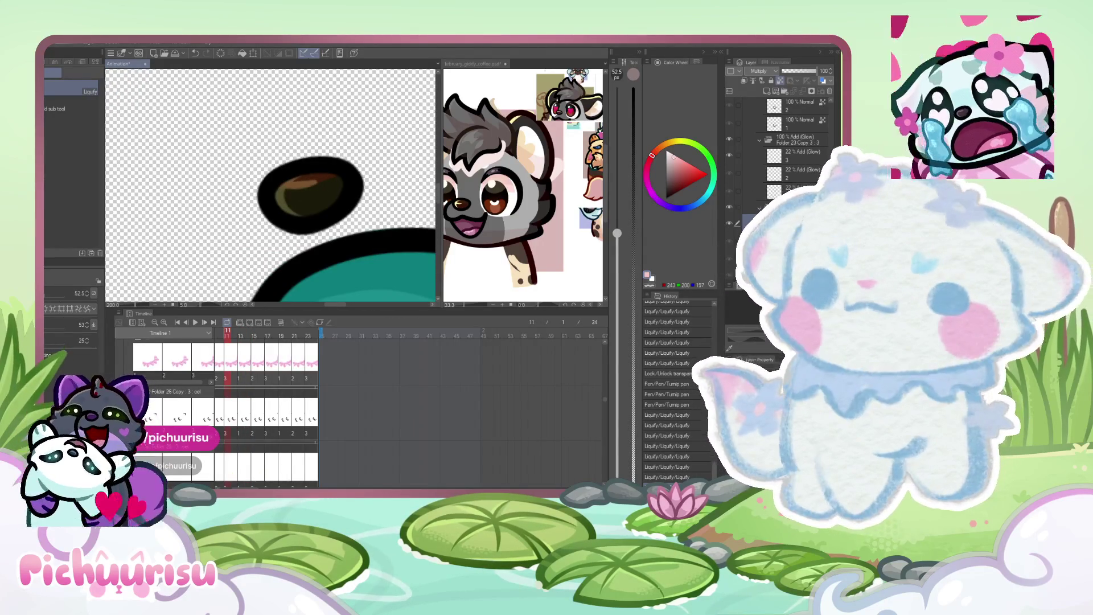
pyautogui.press('p')
pyautogui.scroll(-2, 298, 157)
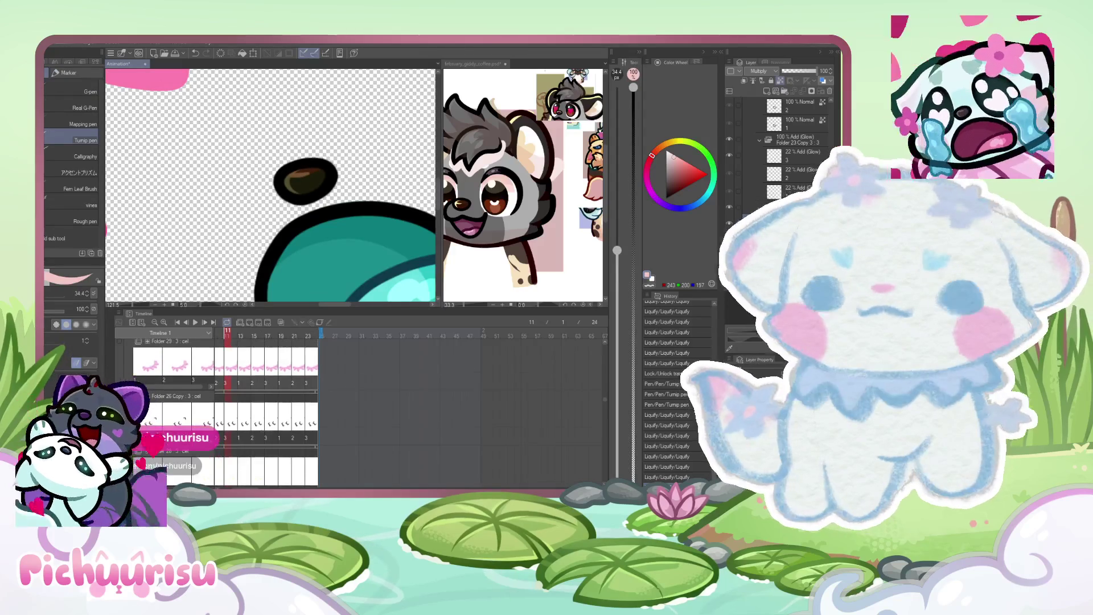
pyautogui.scroll(1, 344, 164)
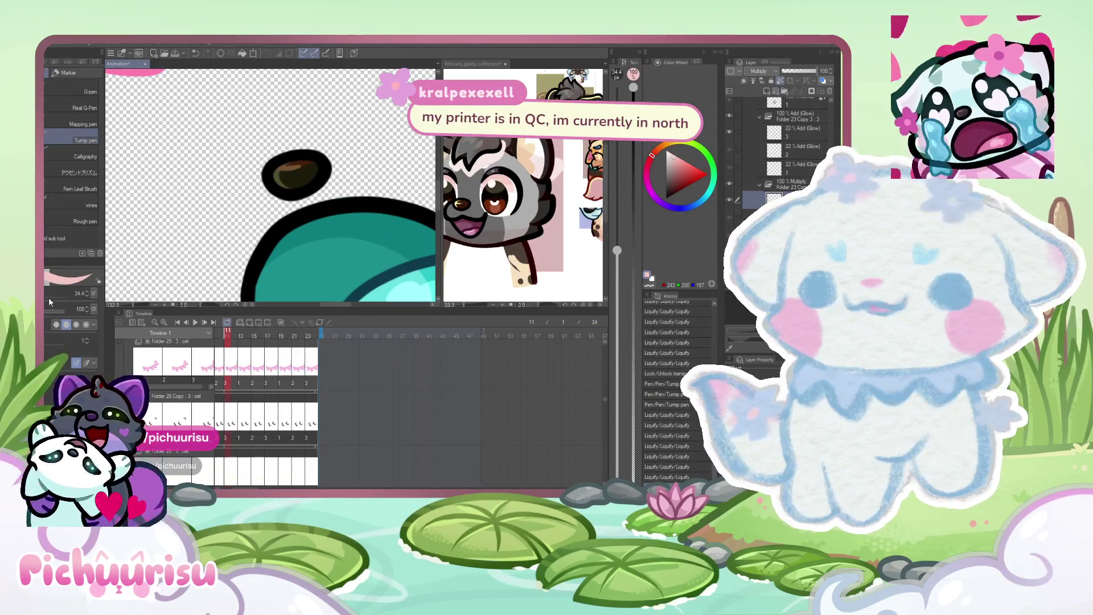
pyautogui.scroll(1, 319, 159)
pyautogui.moveTo(319, 159); pyautogui.dragTo(284, 180)
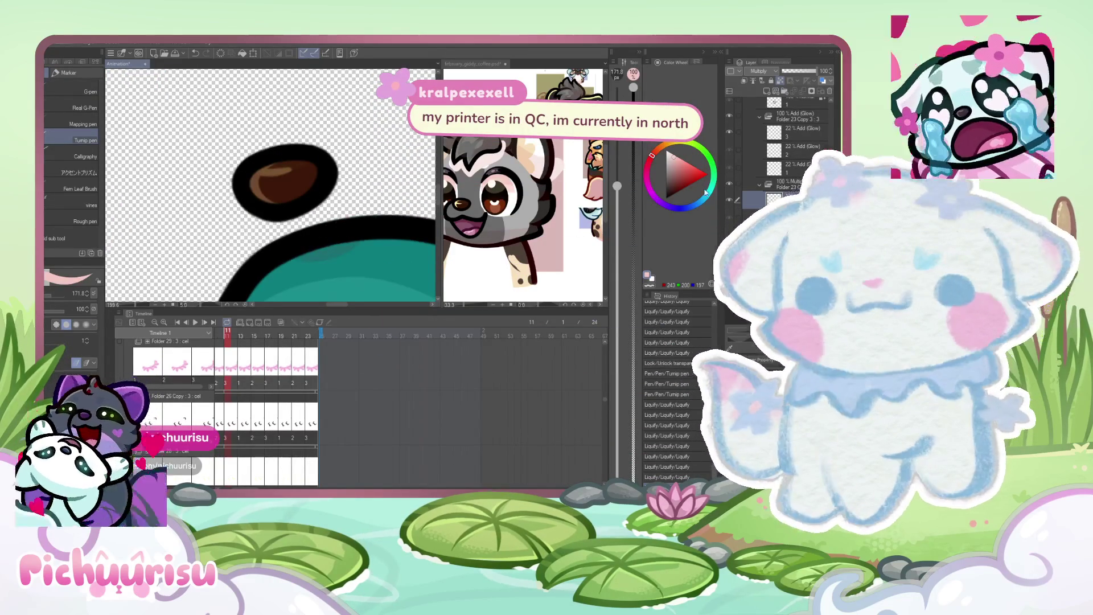
# Compare frames 9 and 11, then add a pen touch-up on frame 13.
pyautogui.press('Left')
pyautogui.press('Left')
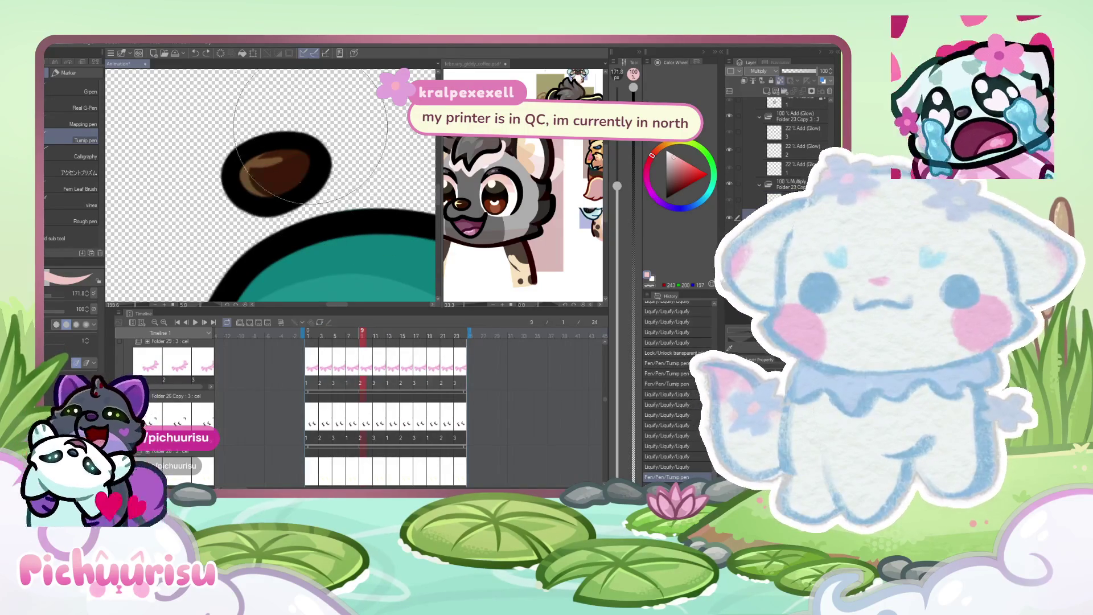
pyautogui.scroll(-3, 227, 188)
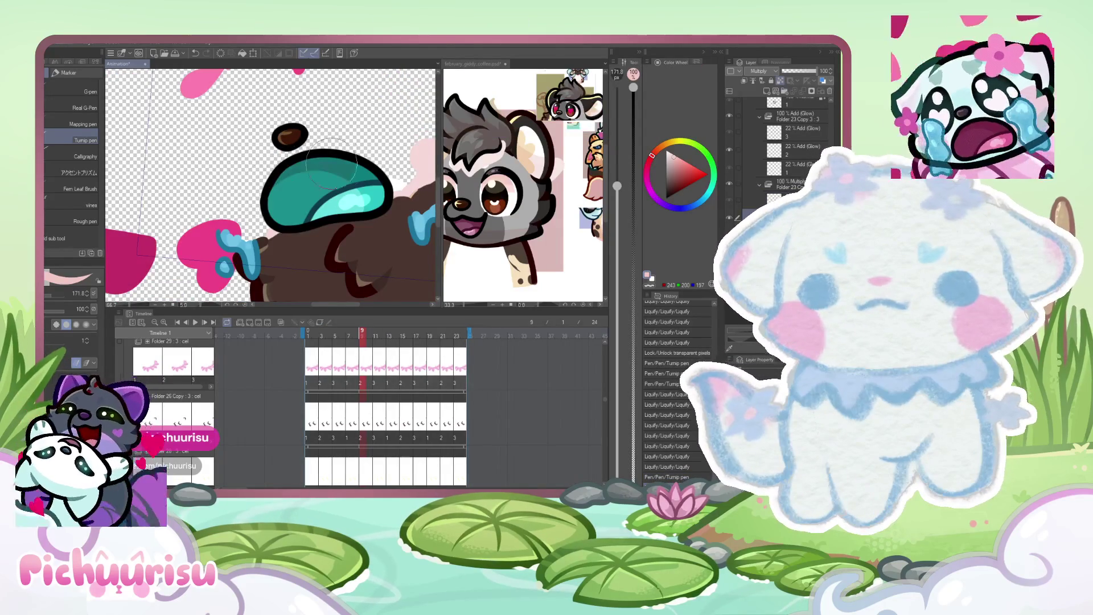
pyautogui.press('Right')
pyautogui.press('Right')
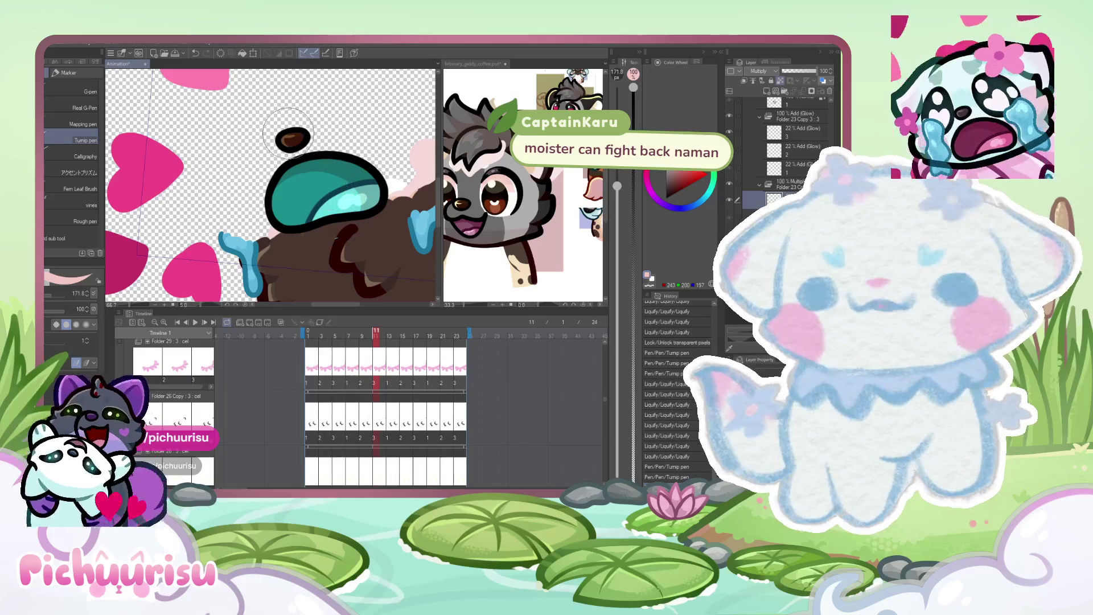
pyautogui.press('Right')
pyautogui.press('Right')
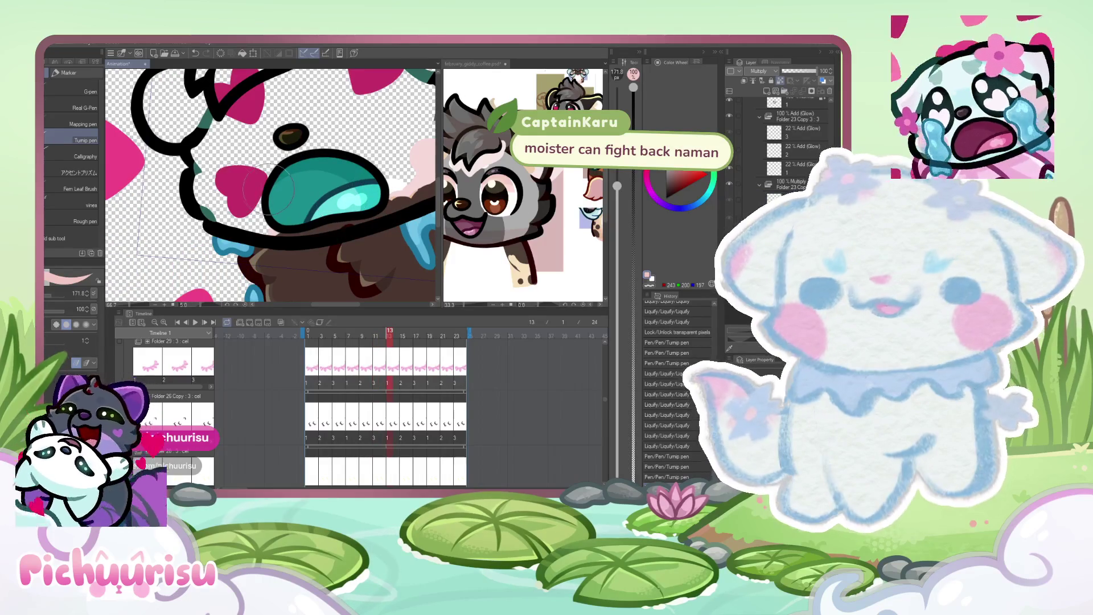
pyautogui.click(418, 120)
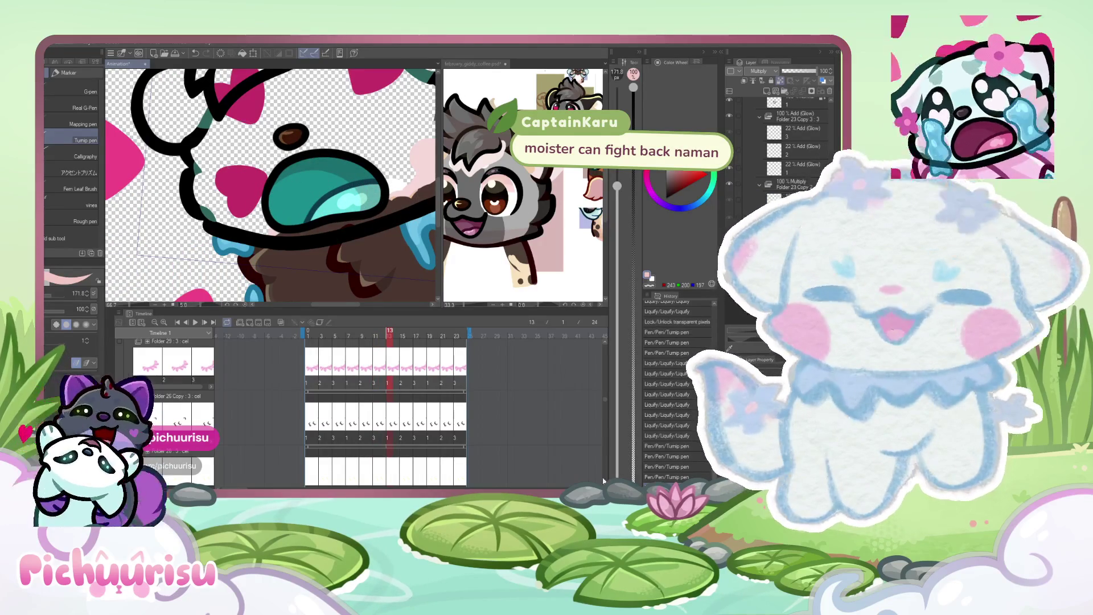
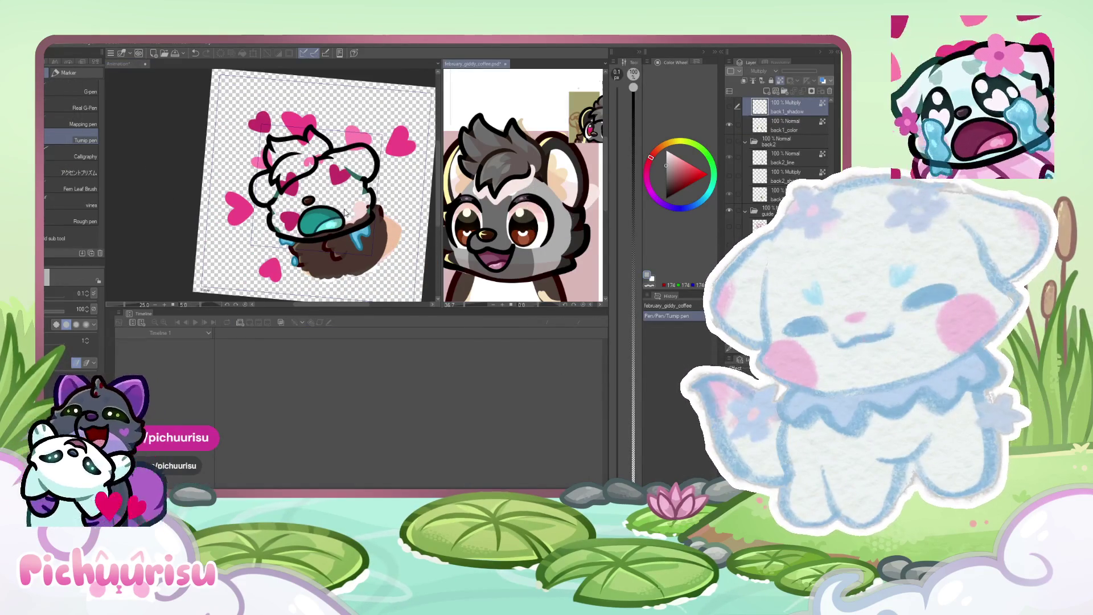
# Scroll the Timeline to Folder 20 Copy 2, show its coloured crying-face artwork and select that track.
pyautogui.scroll(-2, 277, 409)
pyautogui.scroll(-10, 277, 408)
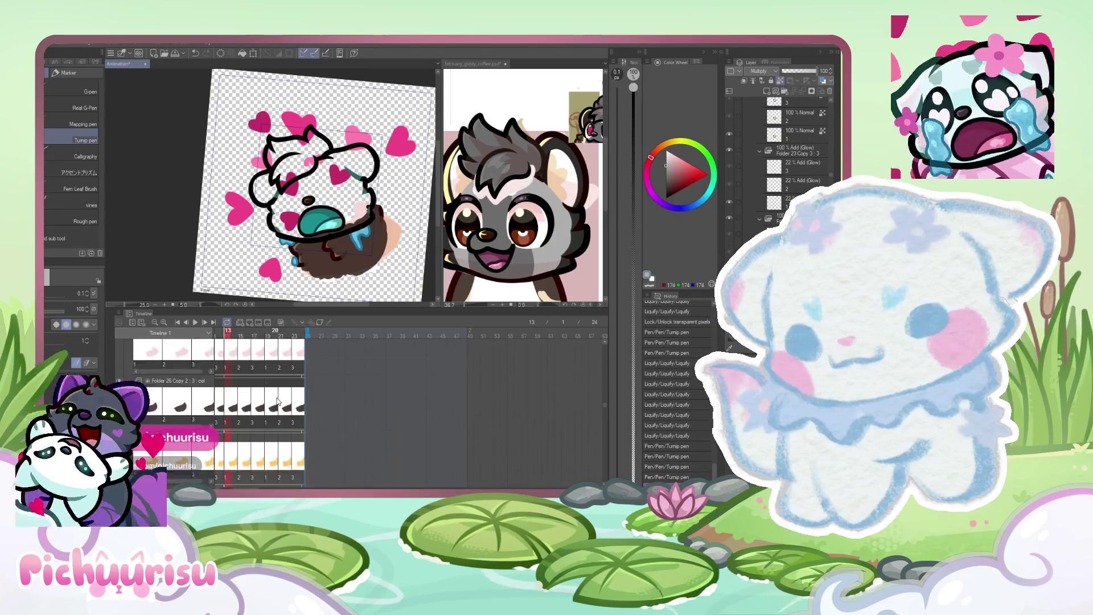
pyautogui.scroll(-10, 296, 385)
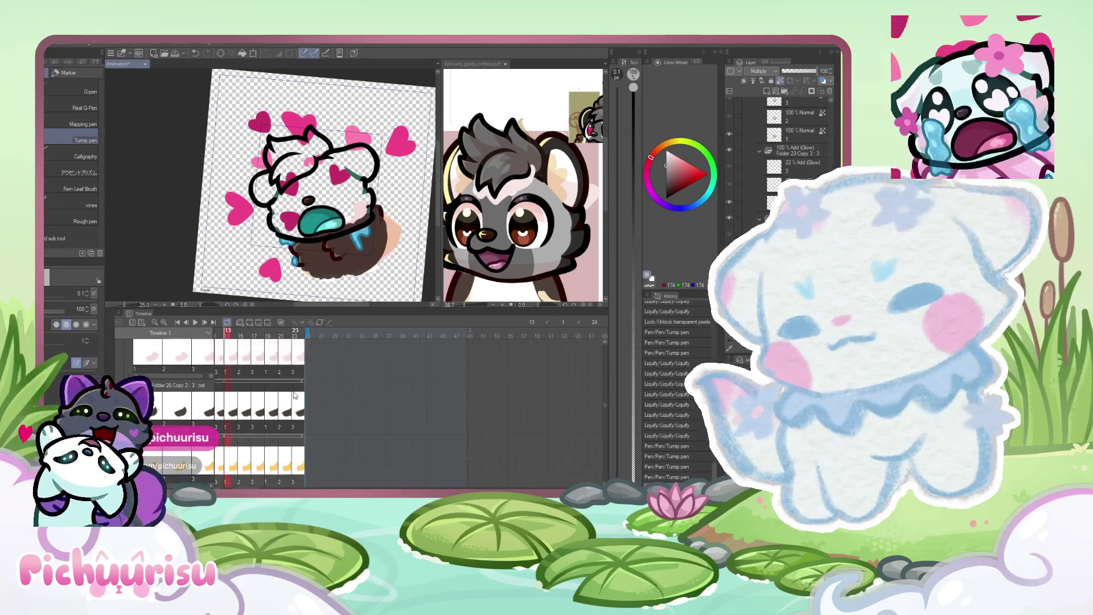
pyautogui.scroll(-10, 292, 393)
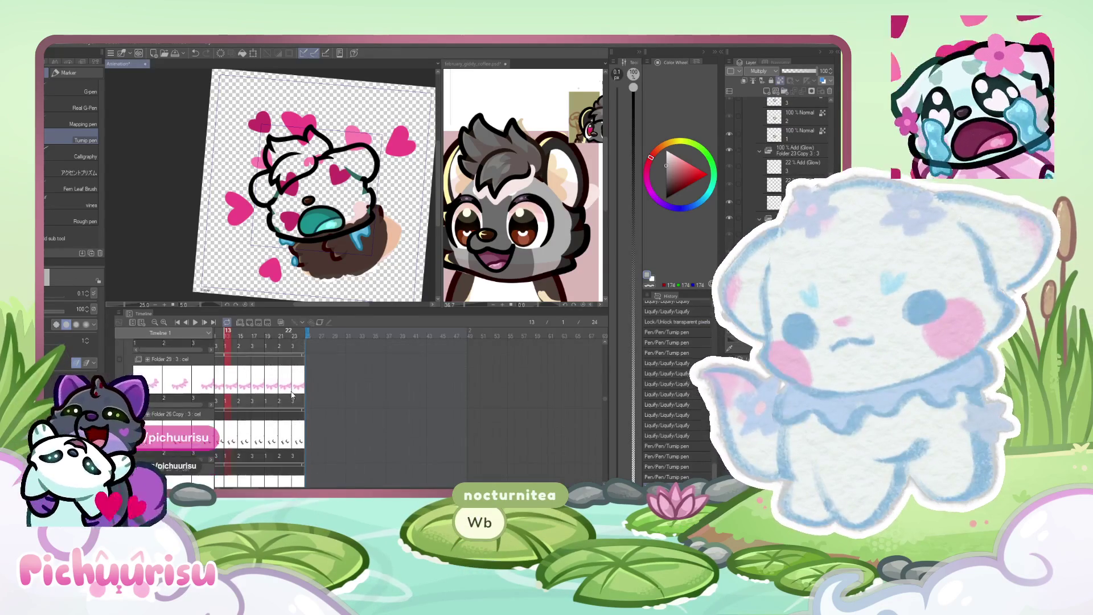
pyautogui.scroll(-10, 292, 394)
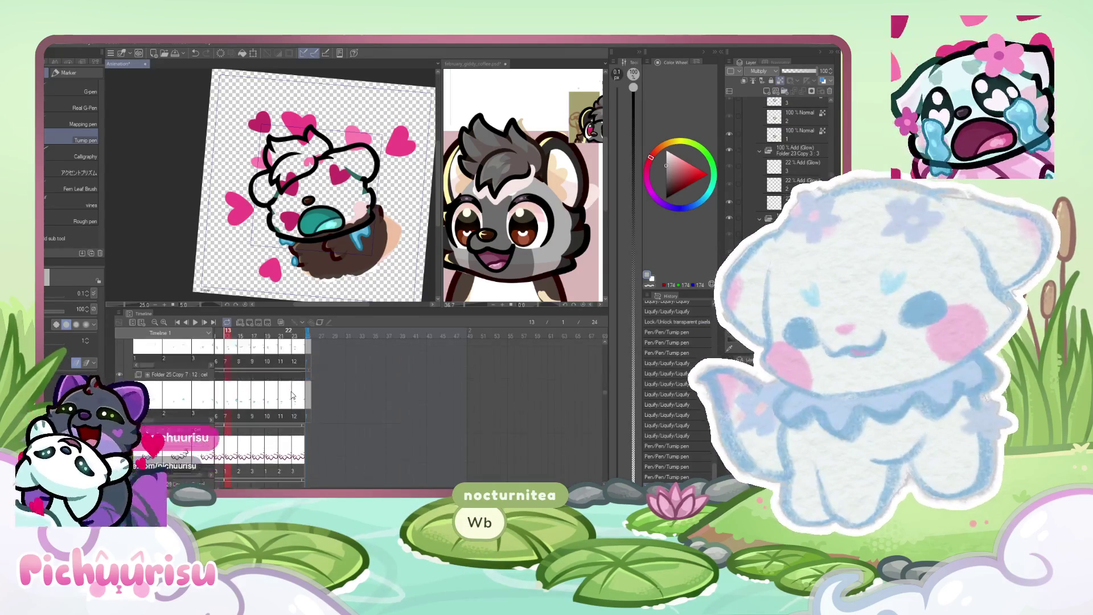
pyautogui.scroll(2, 292, 394)
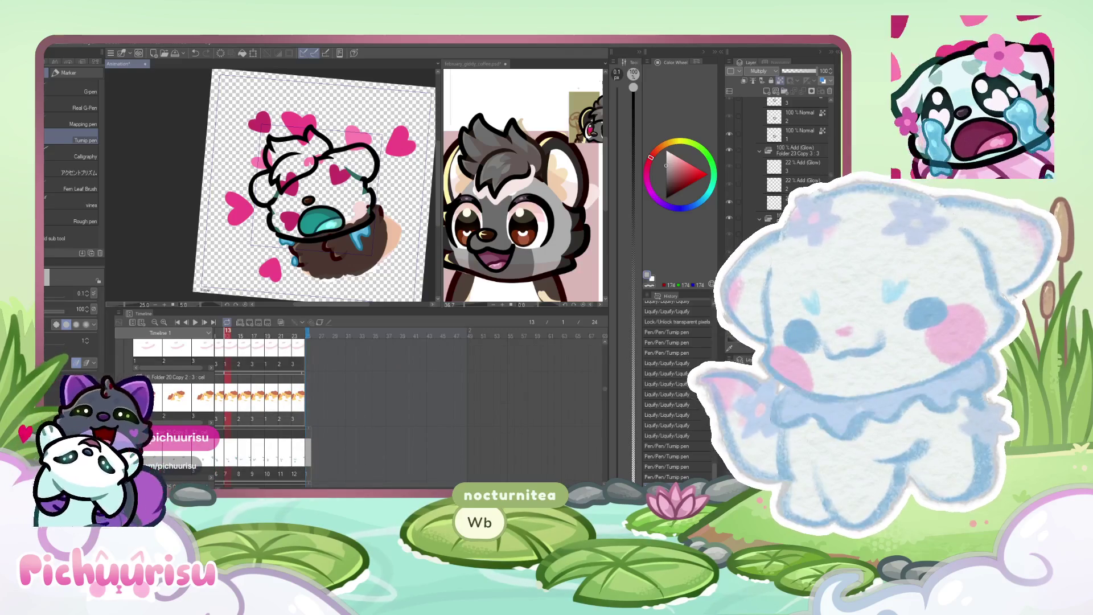
pyautogui.click(120, 378)
pyautogui.click(216, 393)
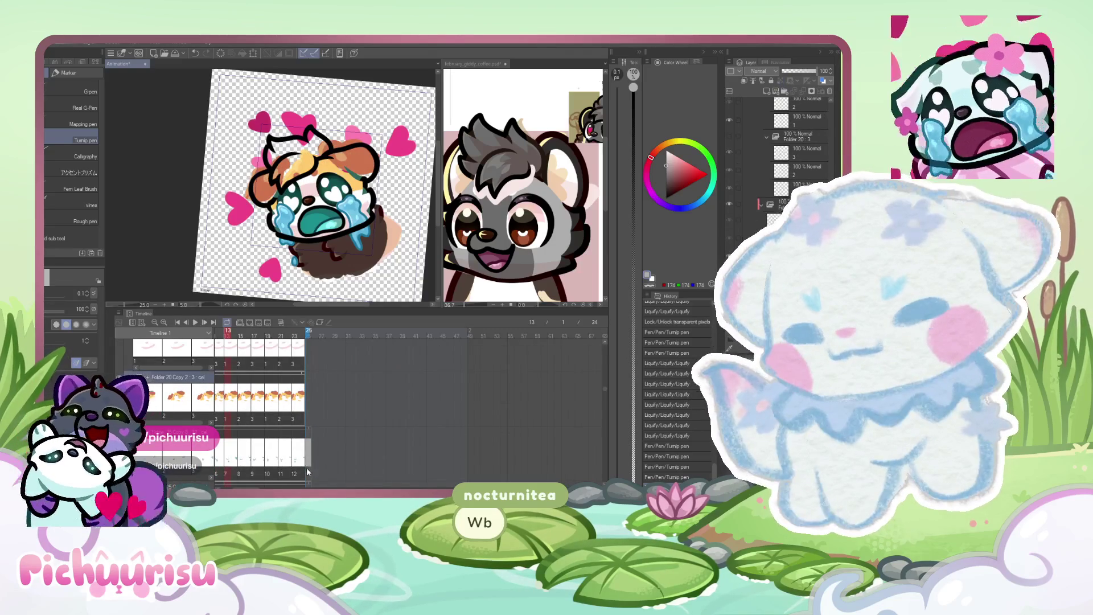
# Delete the old coloured face drawings on frames 3 and 2, then glance at the reference character.
pyautogui.hscroll(-5, 285, 399)
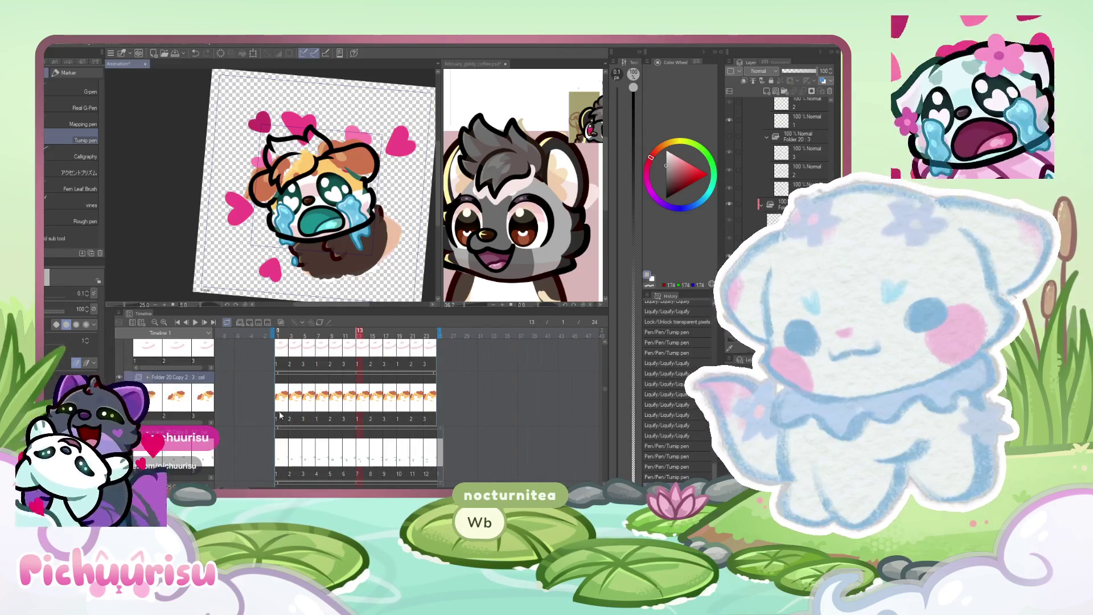
pyautogui.click(280, 405)
pyautogui.click(290, 398)
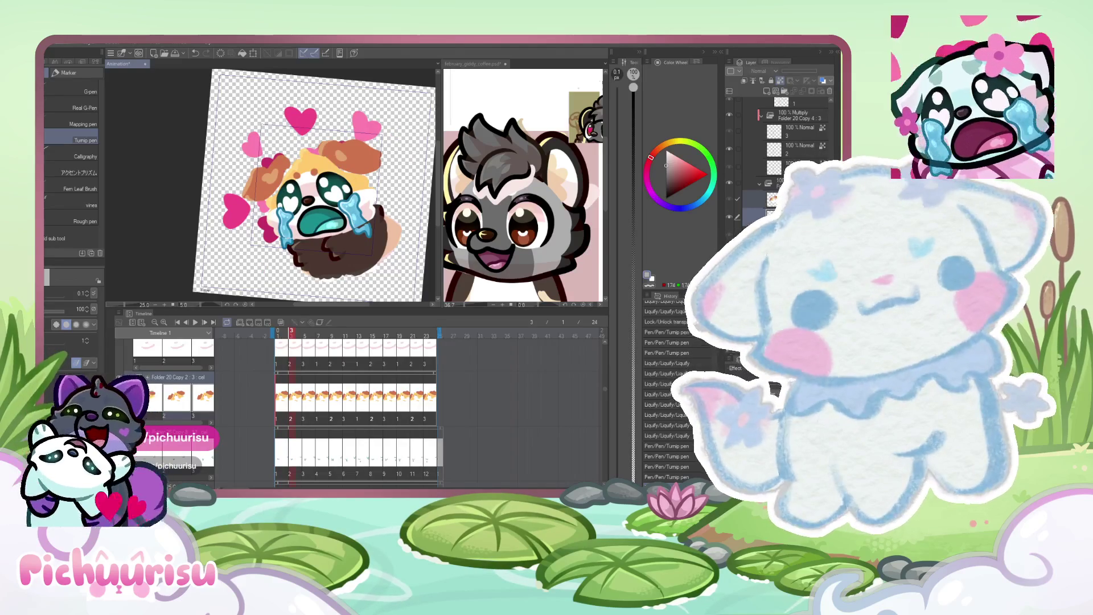
pyautogui.press('Delete')
pyautogui.click(292, 364)
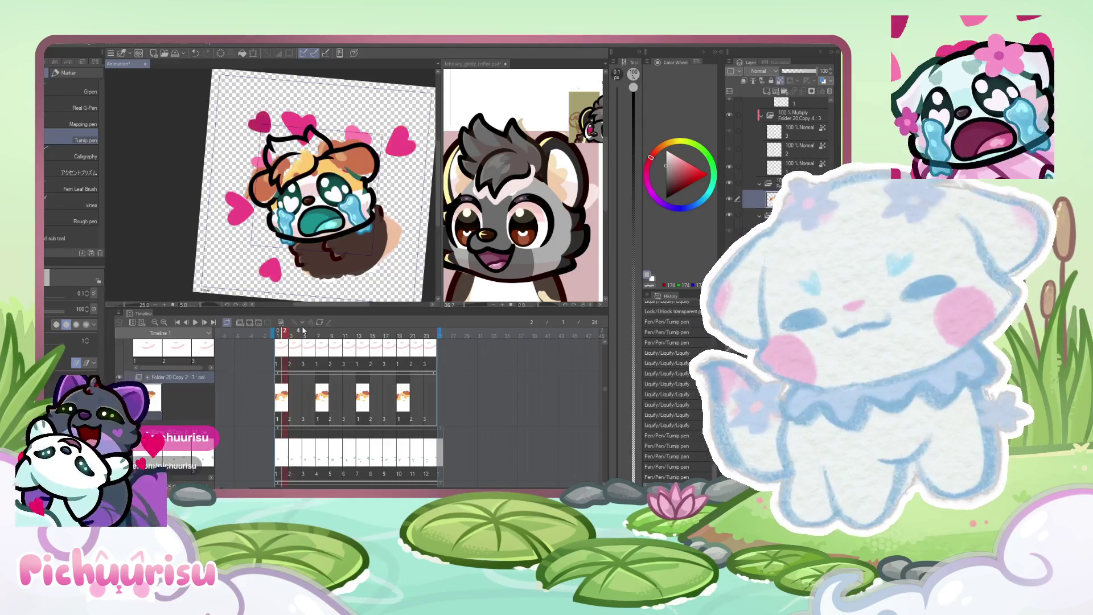
pyautogui.press('Delete')
pyautogui.click(485, 194)
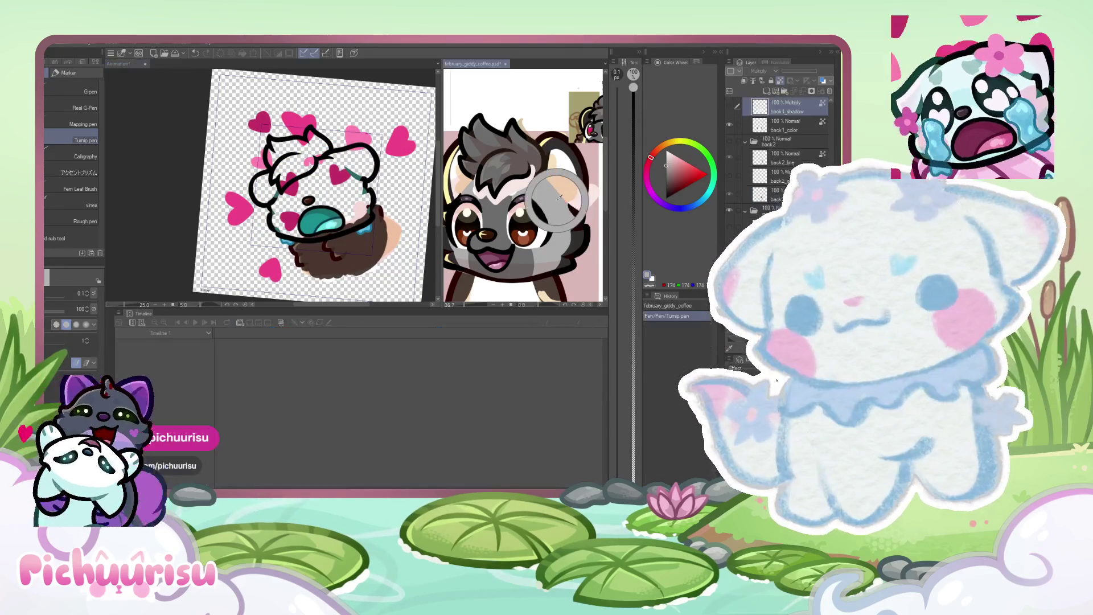
pyautogui.click(362, 232)
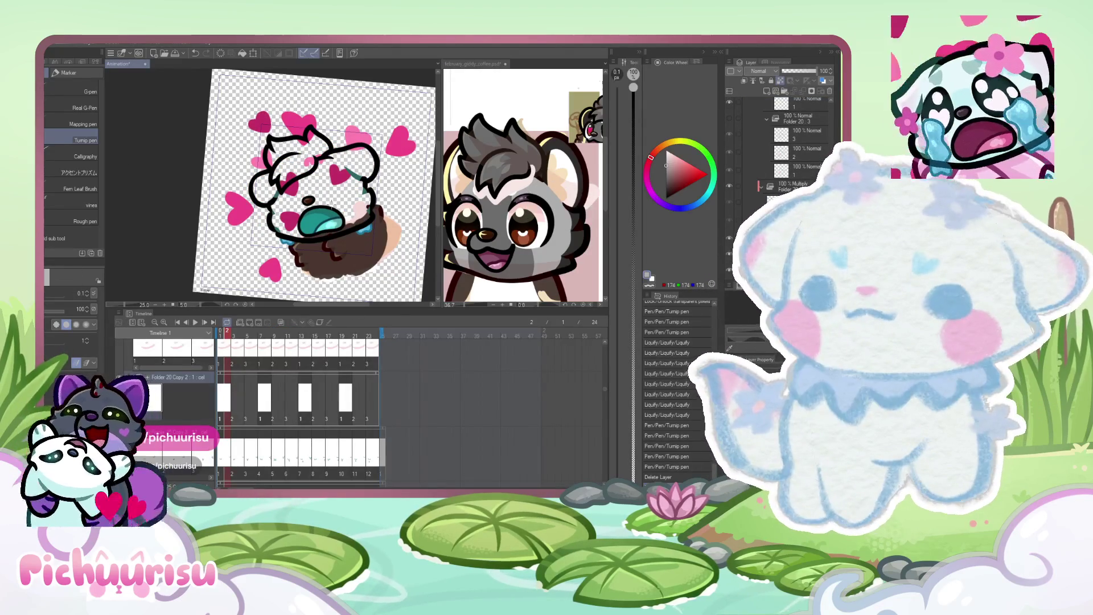
# With the Turnip pen at about 122, redraw the blue tears and recolour the eye dark teal.
pyautogui.scroll(2, 312, 195)
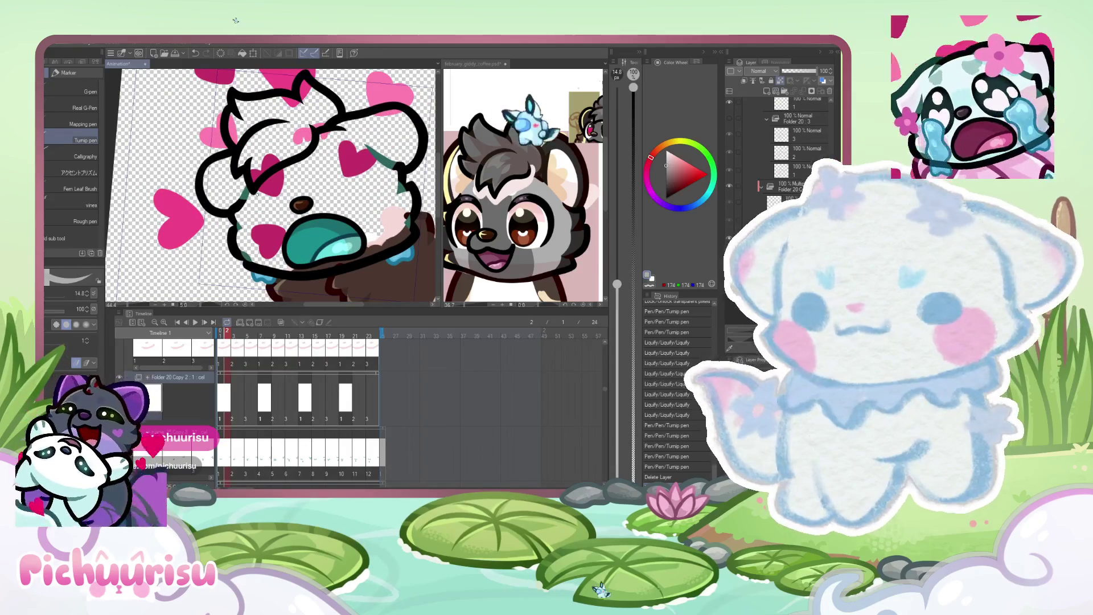
pyautogui.click(50, 297)
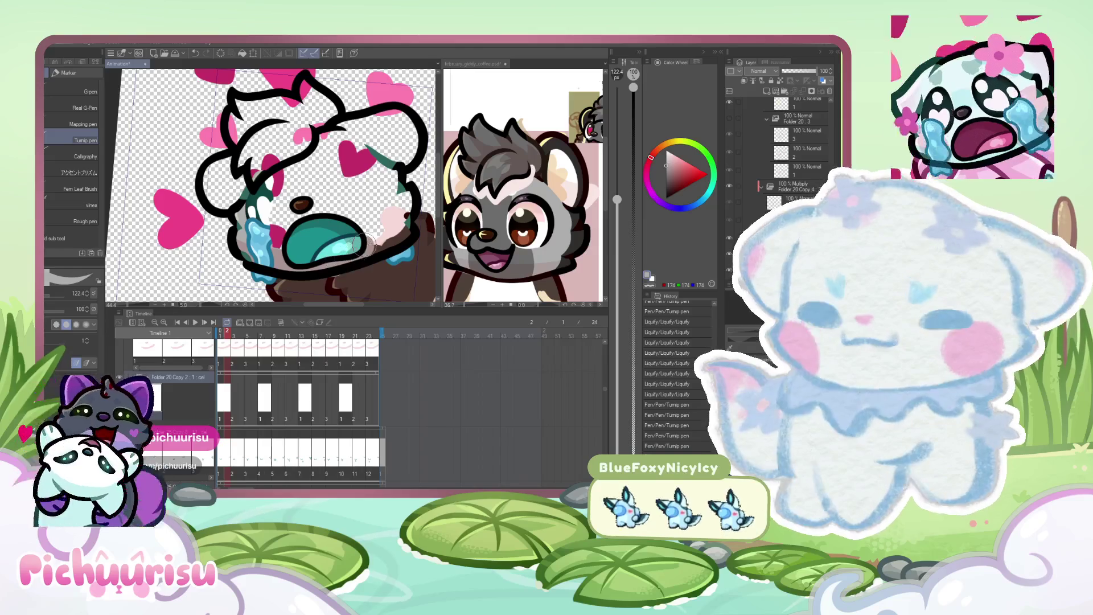
pyautogui.moveTo(278, 215); pyautogui.dragTo(253, 256)
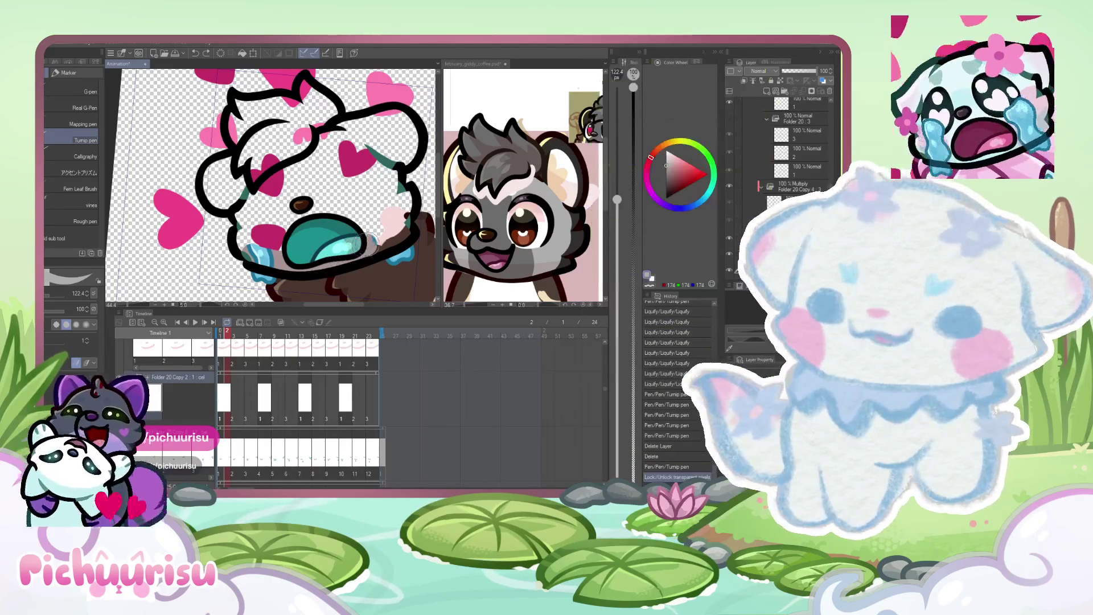
pyautogui.moveTo(369, 243); pyautogui.dragTo(398, 231)
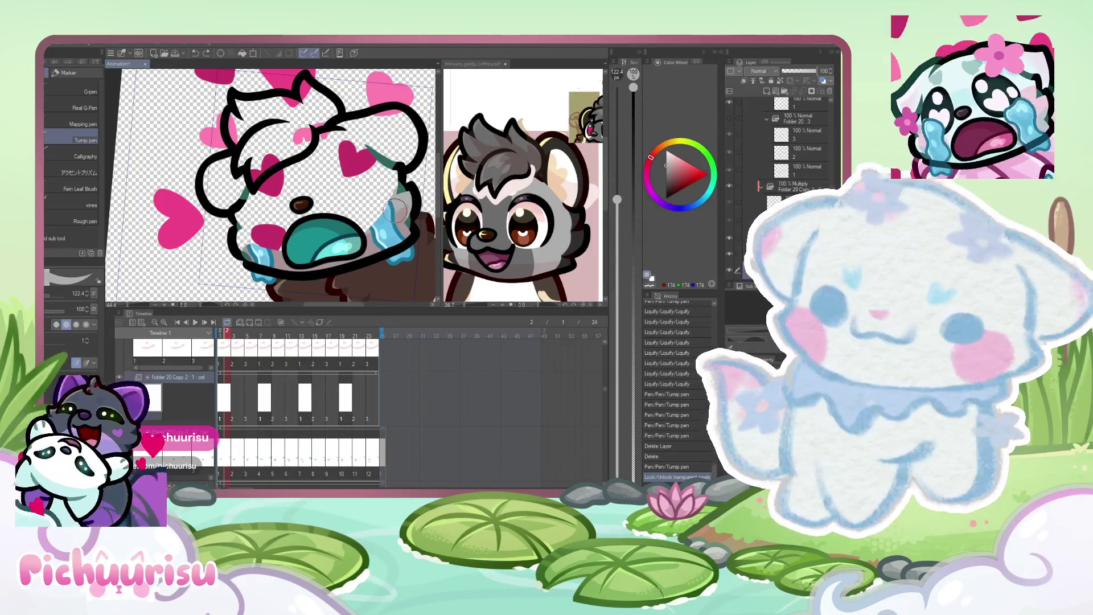
pyautogui.moveTo(353, 162); pyautogui.dragTo(344, 191)
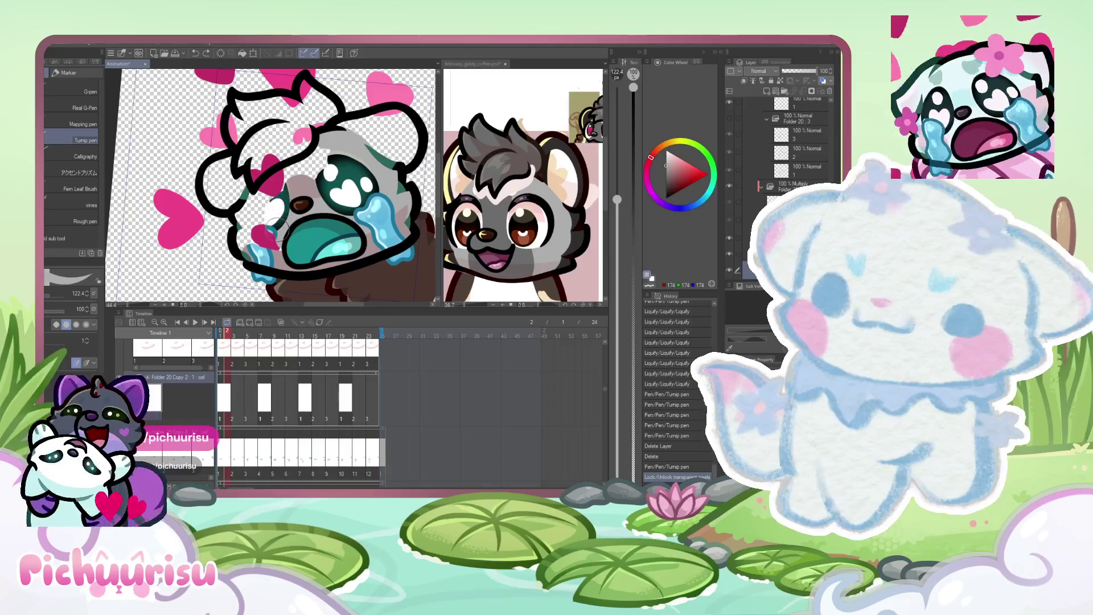
# Paint the left ear and ear tip grey.
pyautogui.scroll(3, 246, 241)
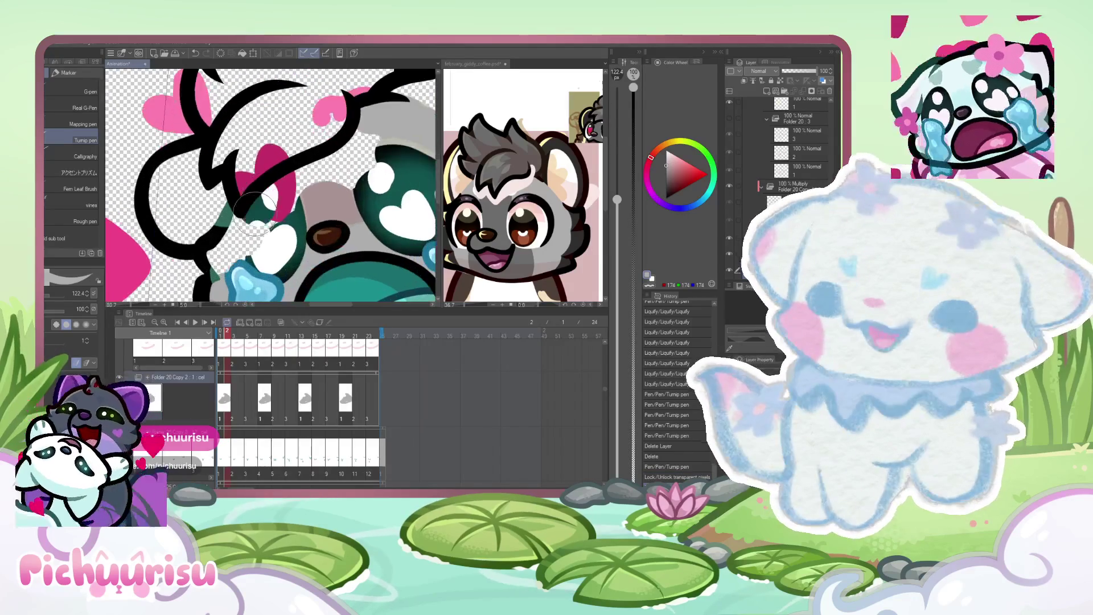
pyautogui.scroll(-1, 242, 259)
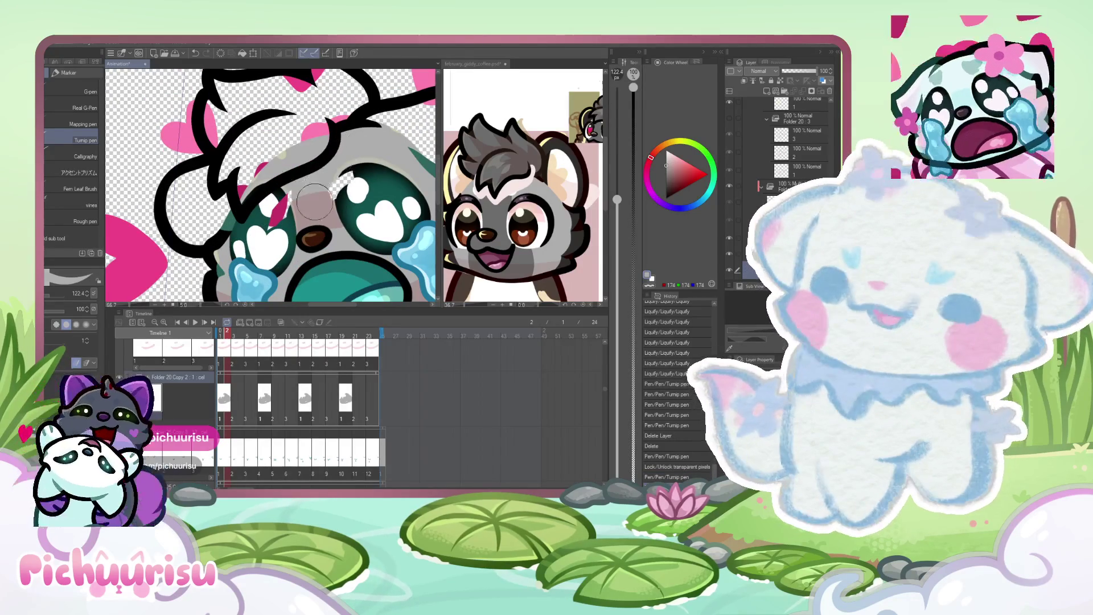
pyautogui.scroll(-3, 249, 225)
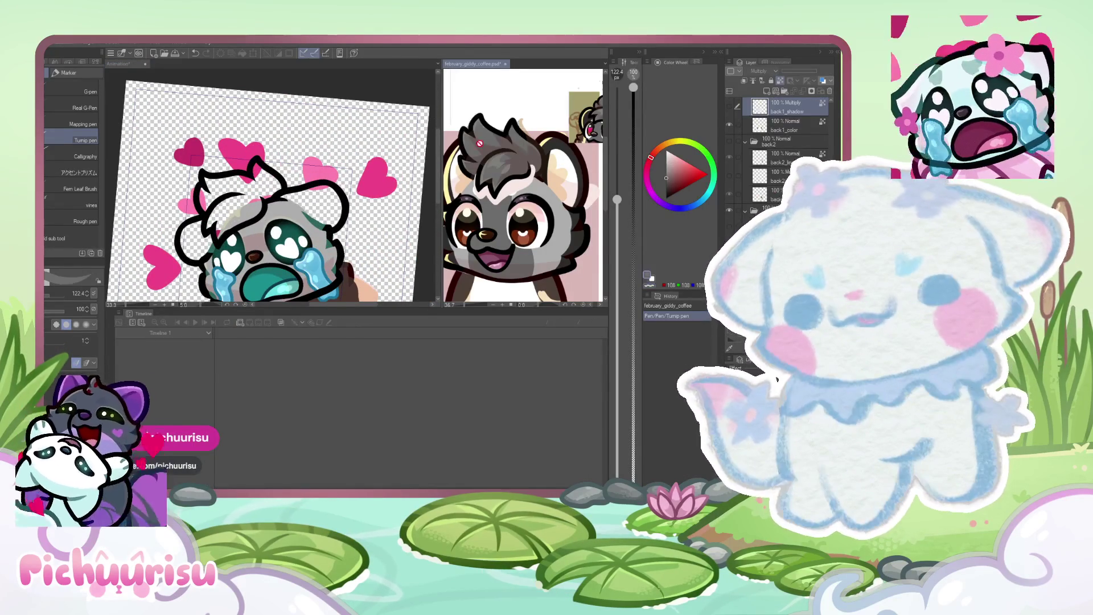
pyautogui.scroll(1, 211, 218)
pyautogui.scroll(1, 212, 218)
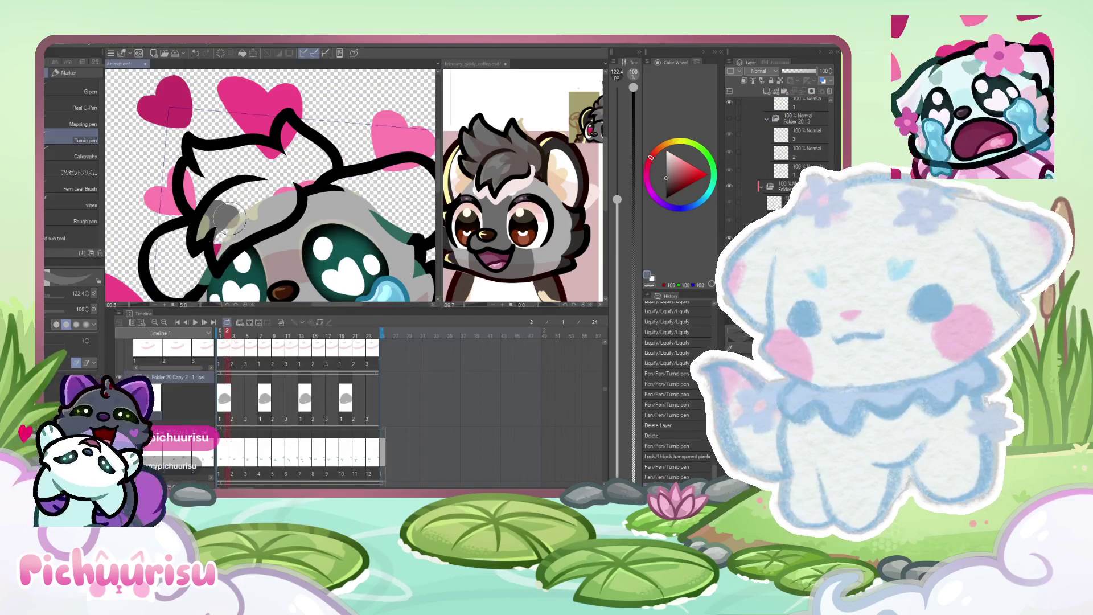
pyautogui.moveTo(239, 225); pyautogui.dragTo(330, 161)
pyautogui.scroll(2, 290, 182)
pyautogui.moveTo(281, 113); pyautogui.dragTo(283, 120)
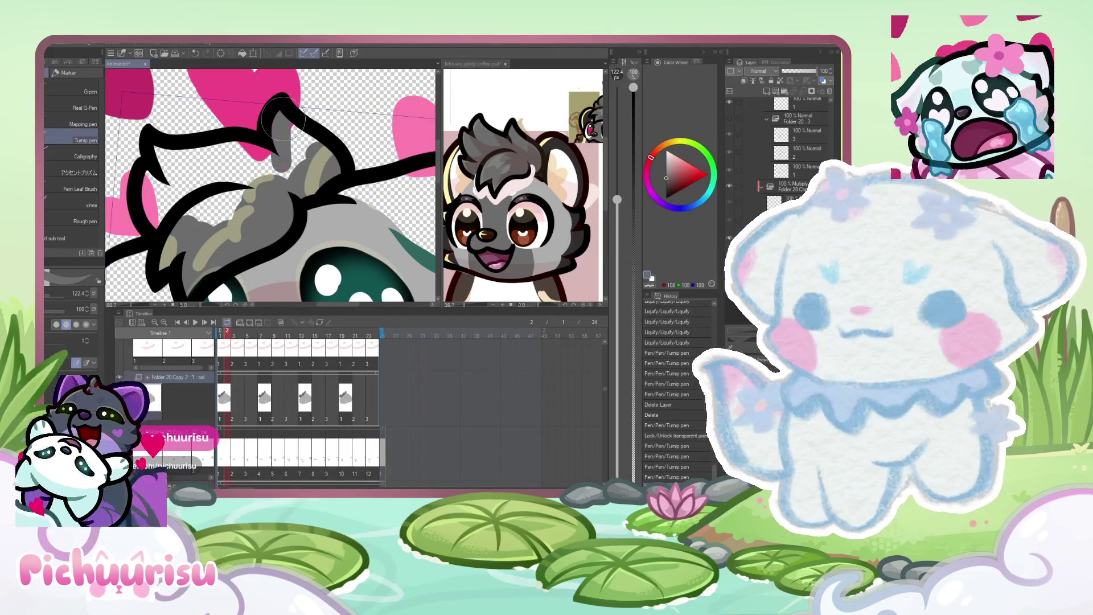
pyautogui.scroll(1, 294, 160)
pyautogui.moveTo(171, 131)
pyautogui.mouseDown()
pyautogui.moveTo(211, 165)
pyautogui.moveTo(304, 156)
pyautogui.moveTo(245, 193)
pyautogui.moveTo(187, 176)
pyautogui.mouseUp()
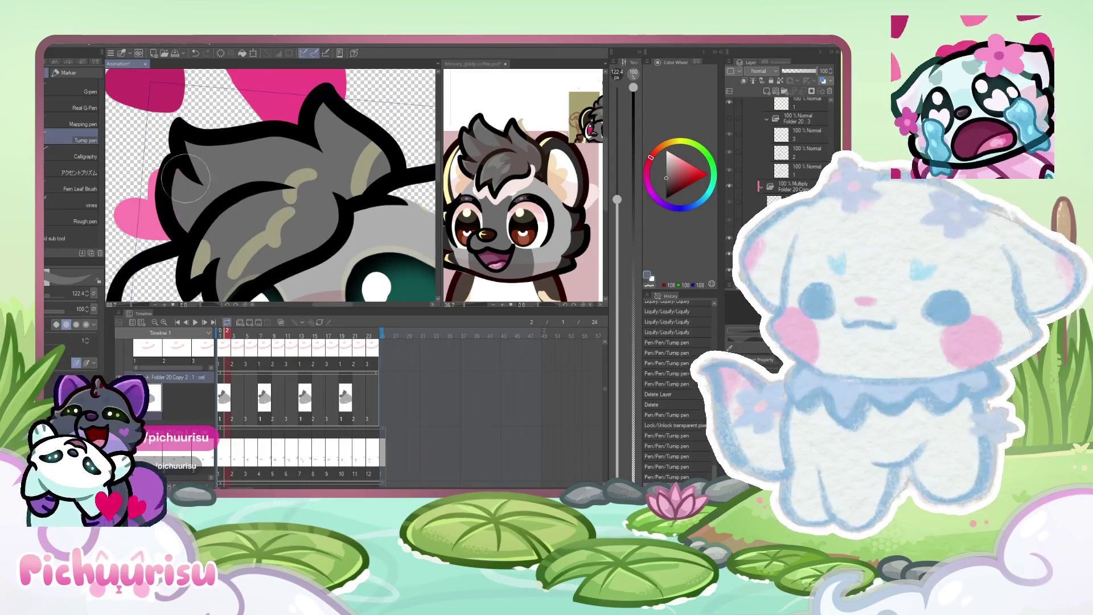
pyautogui.scroll(-3, 229, 192)
pyautogui.scroll(2, 245, 194)
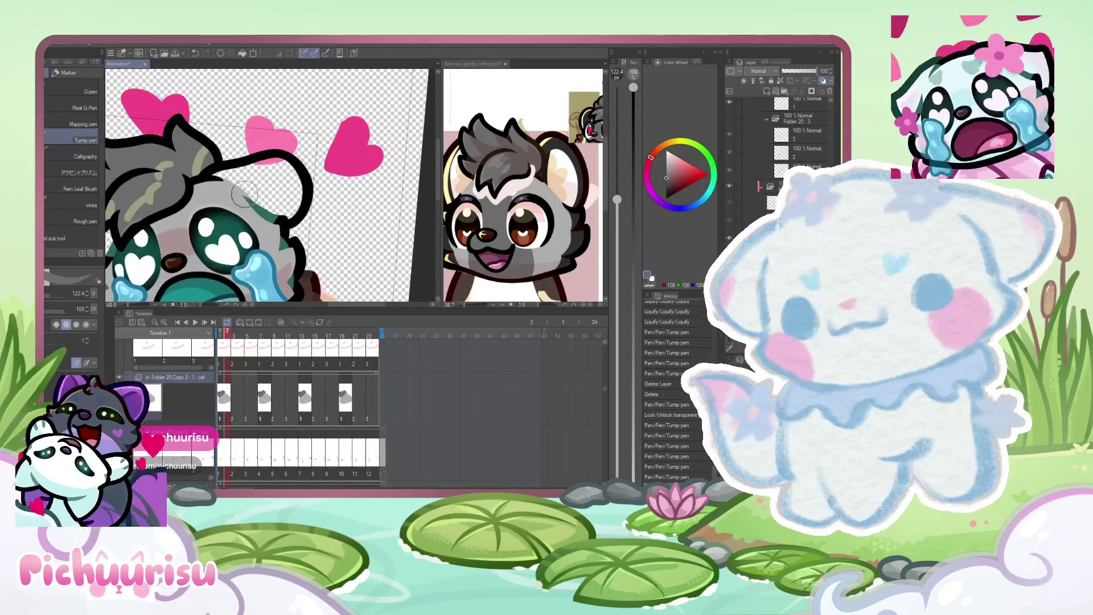
# Eyedrop dark grey from the reference character and paint it into the inner ear.
pyautogui.keyDown('alt'); pyautogui.click(551, 166); pyautogui.keyUp('alt')
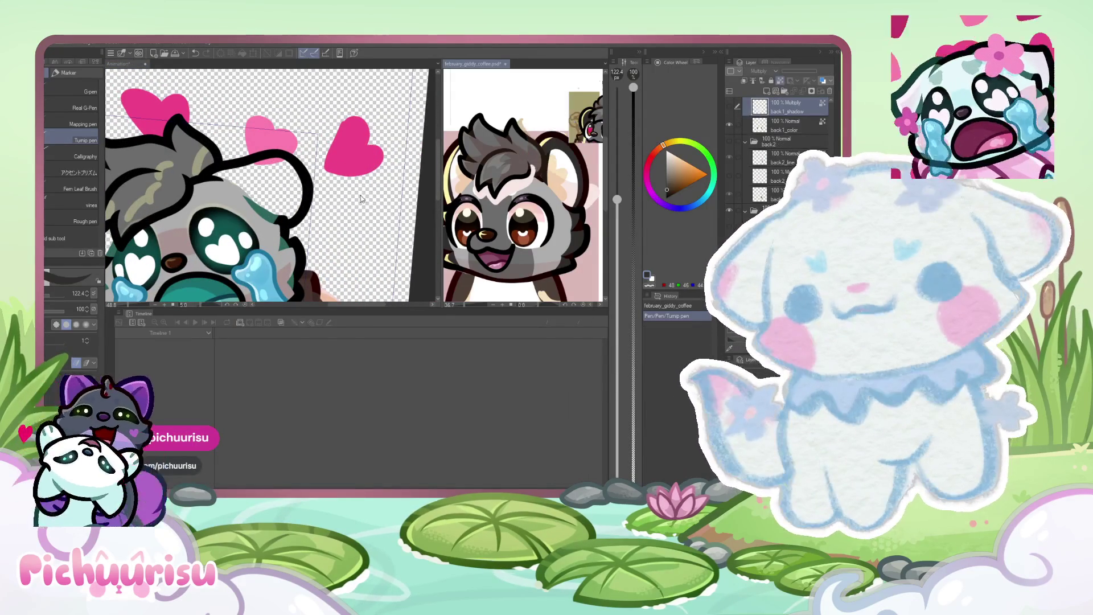
pyautogui.scroll(1, 245, 174)
pyautogui.scroll(2, 245, 174)
pyautogui.moveTo(188, 188)
pyautogui.mouseDown()
pyautogui.moveTo(284, 211)
pyautogui.moveTo(341, 245)
pyautogui.moveTo(343, 176)
pyautogui.moveTo(256, 154)
pyautogui.moveTo(227, 157)
pyautogui.moveTo(319, 194)
pyautogui.moveTo(198, 174)
pyautogui.mouseUp()
# Brush light grey along the ear edge and add dark grey ear strokes with the brush at about 67.7.
pyautogui.keyDown('alt'); pyautogui.click(214, 214); pyautogui.keyUp('alt')
pyautogui.moveTo(214, 214); pyautogui.dragTo(188, 190)
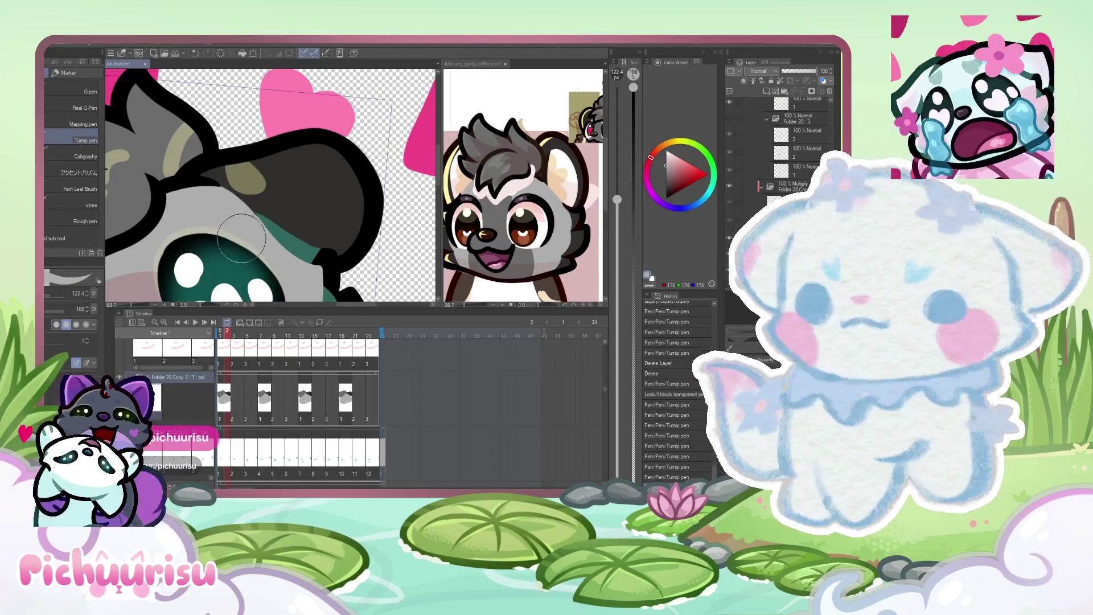
pyautogui.keyDown('alt'); pyautogui.click(245, 194); pyautogui.keyUp('alt')
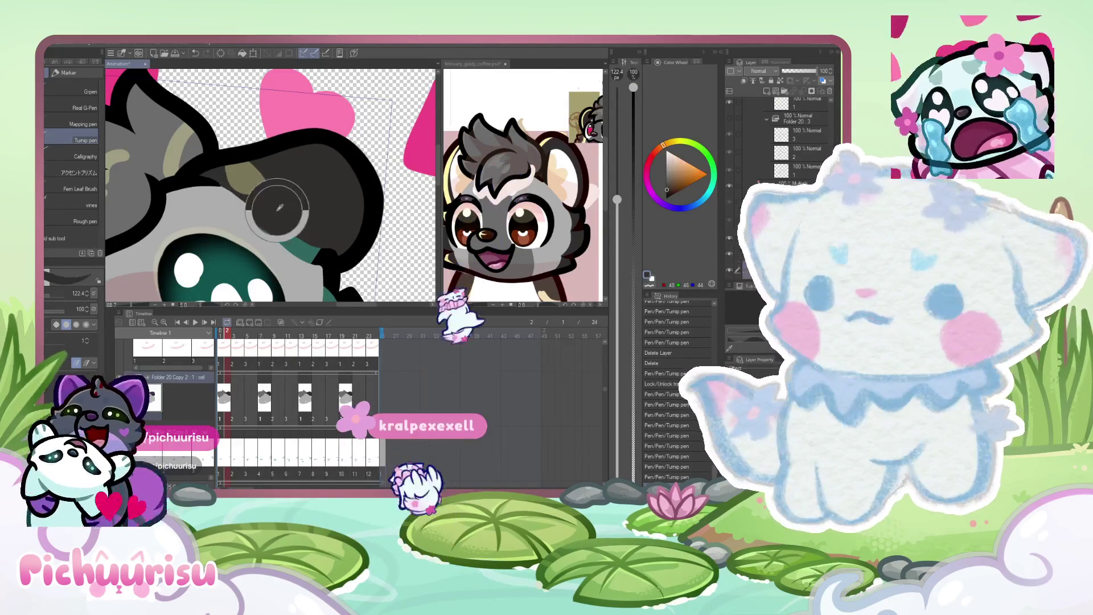
pyautogui.scroll(1, 225, 201)
pyautogui.moveTo(59, 294); pyautogui.dragTo(51, 294)
pyautogui.scroll(1, 288, 191)
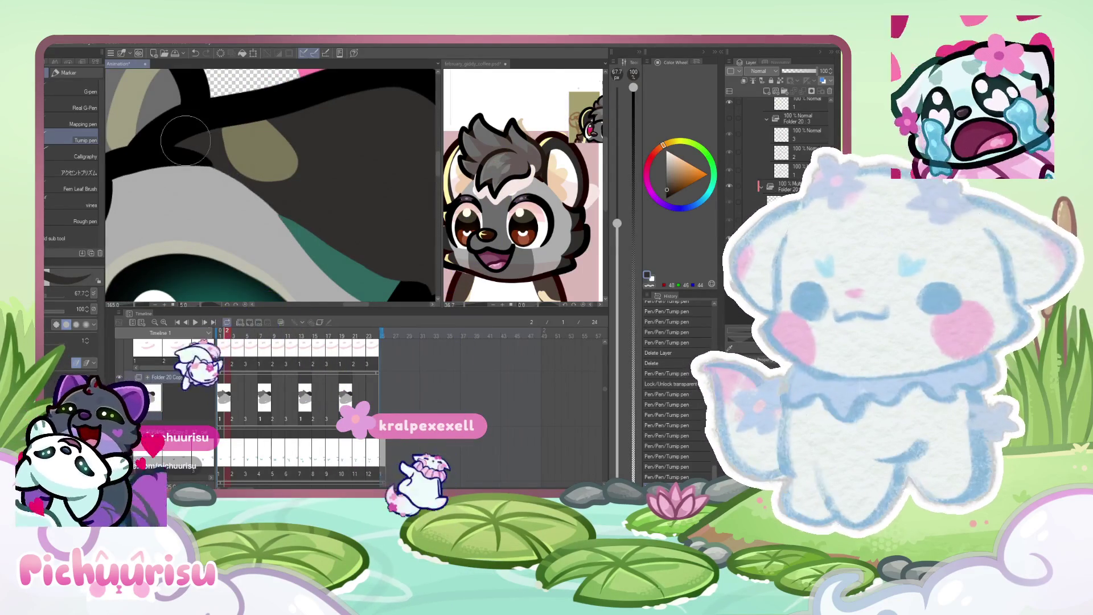
pyautogui.moveTo(306, 221); pyautogui.dragTo(294, 213)
pyautogui.keyDown('alt'); pyautogui.click(215, 195); pyautogui.keyUp('alt')
pyautogui.moveTo(214, 195); pyautogui.dragTo(202, 187)
# Add a khaki marking on the head and paint the white ear area dark grey.
pyautogui.keyDown('alt'); pyautogui.click(259, 145); pyautogui.keyUp('alt')
pyautogui.moveTo(216, 136)
pyautogui.mouseDown()
pyautogui.moveTo(322, 208)
pyautogui.moveTo(216, 182)
pyautogui.mouseUp()
pyautogui.keyDown('alt'); pyautogui.click(341, 228); pyautogui.keyUp('alt')
pyautogui.keyDown('alt'); pyautogui.click(229, 205); pyautogui.keyUp('alt')
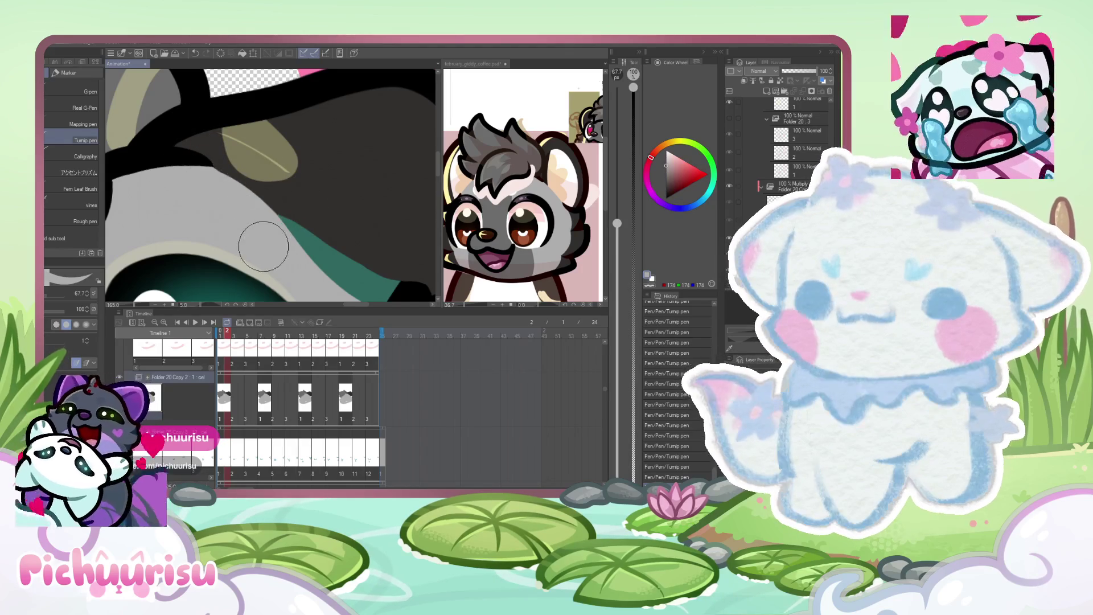
pyautogui.scroll(-3, 319, 197)
pyautogui.keyDown('alt'); pyautogui.click(320, 197); pyautogui.keyUp('alt')
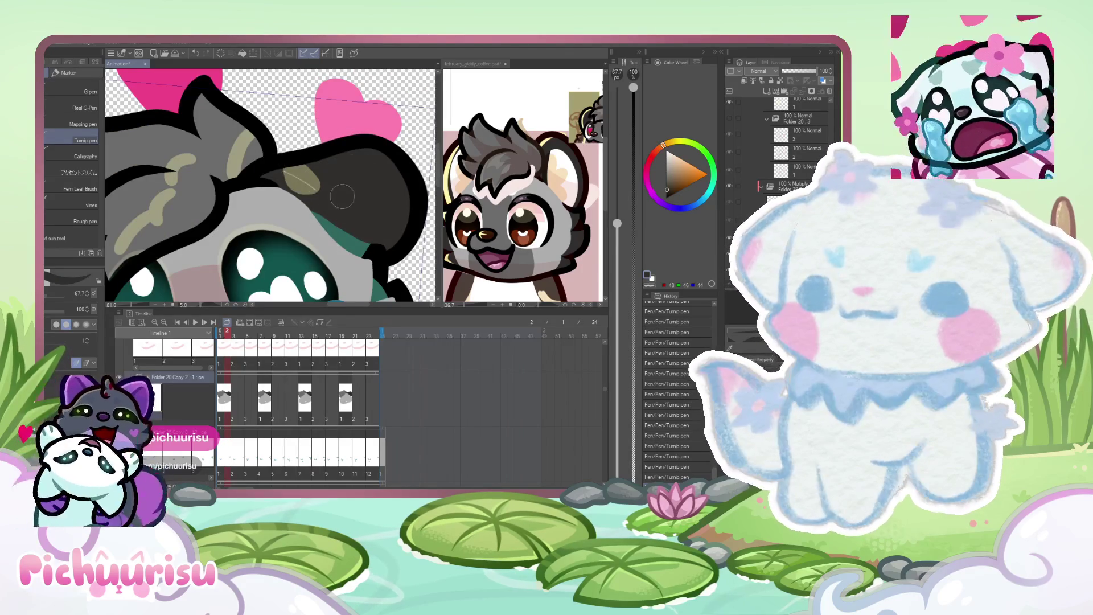
pyautogui.scroll(-2, 282, 168)
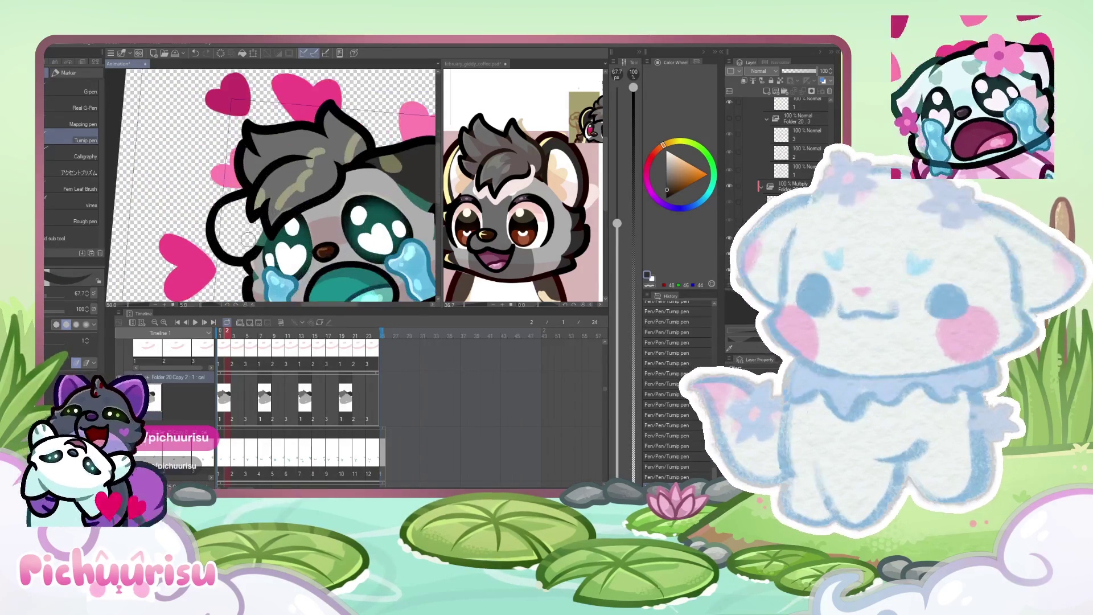
pyautogui.moveTo(253, 234)
pyautogui.mouseDown()
pyautogui.moveTo(234, 228)
pyautogui.moveTo(222, 239)
pyautogui.moveTo(233, 211)
pyautogui.moveTo(222, 218)
pyautogui.mouseUp()
pyautogui.scroll(-2, 227, 210)
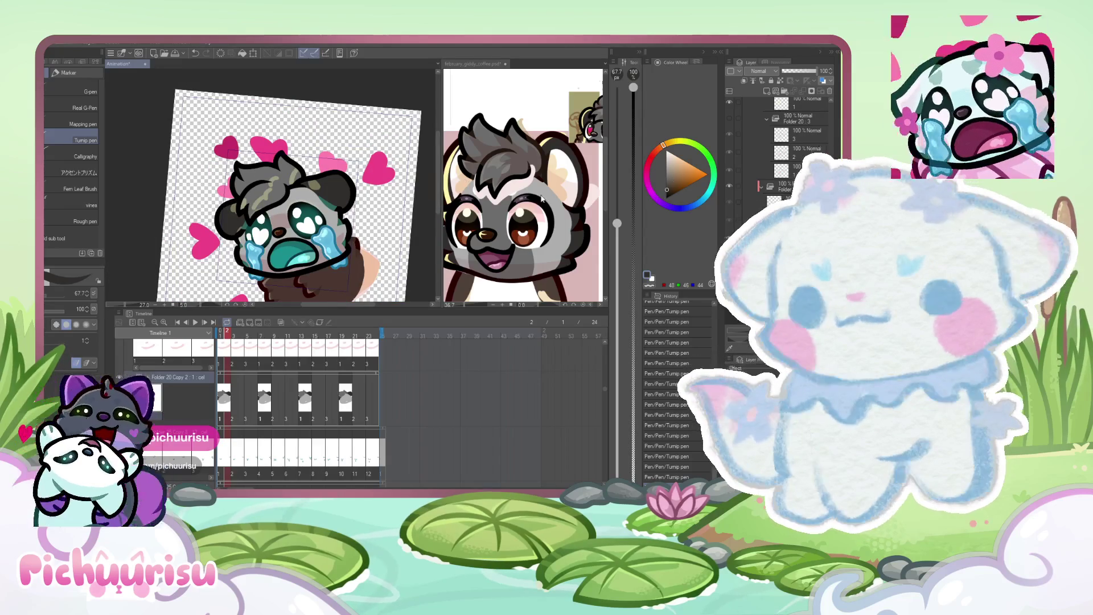
# Sample white from the reference and paint white ear strokes, undoing the oversized white patch.
pyautogui.click(563, 164)
pyautogui.keyDown('alt'); pyautogui.click(563, 163); pyautogui.keyUp('alt')
pyautogui.click(121, 64)
pyautogui.scroll(6, 245, 188)
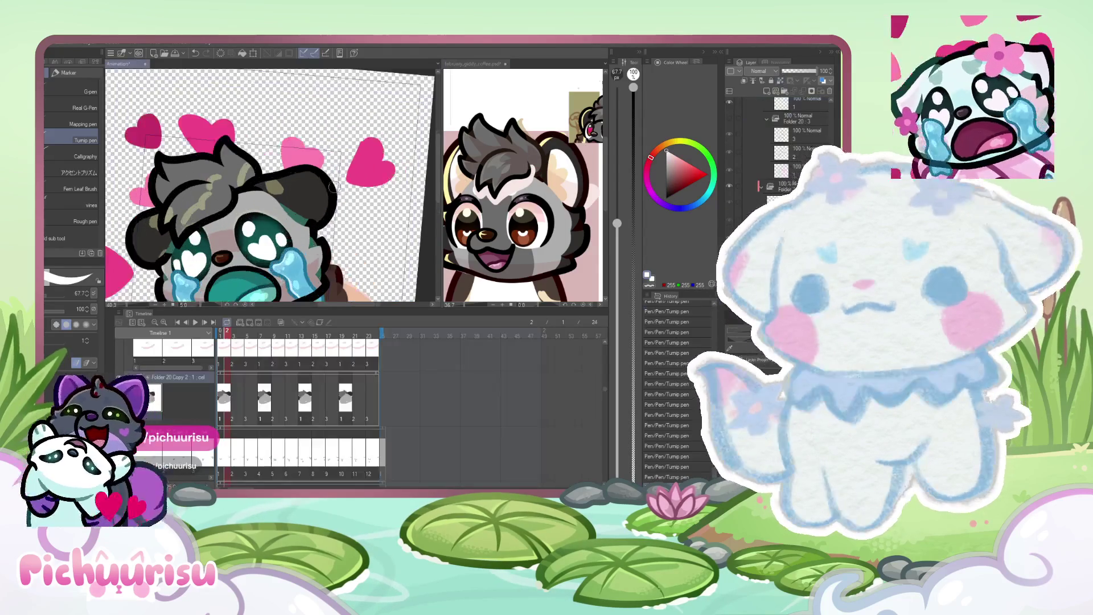
pyautogui.click(53, 286)
pyautogui.scroll(1, 255, 213)
pyautogui.moveTo(254, 213)
pyautogui.mouseDown()
pyautogui.moveTo(313, 193)
pyautogui.moveTo(359, 271)
pyautogui.mouseUp()
pyautogui.moveTo(617, 273); pyautogui.dragTo(616, 219)
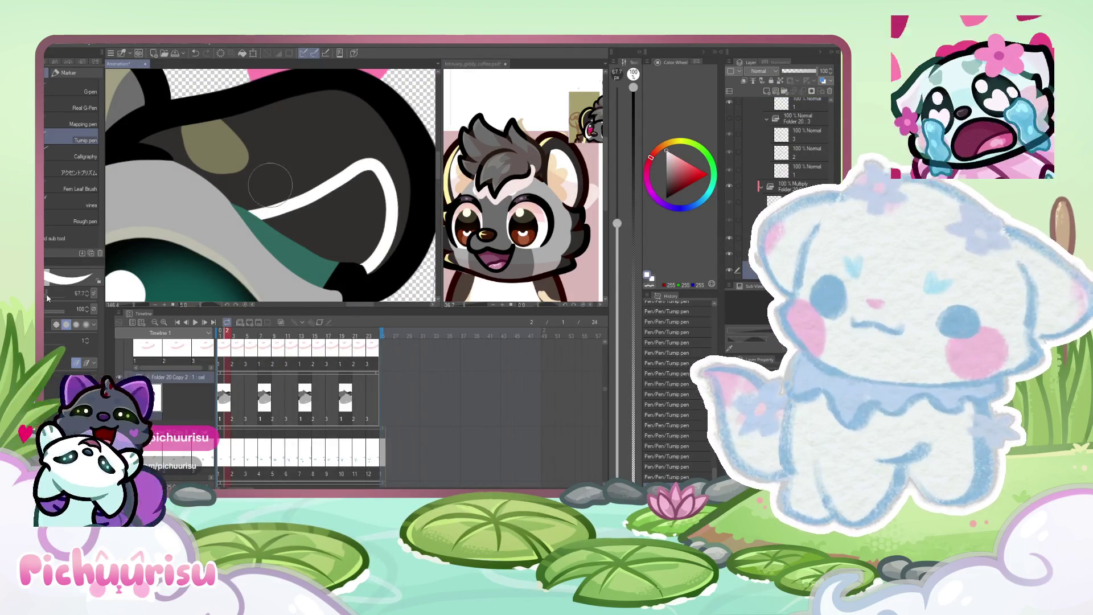
pyautogui.moveTo(309, 219)
pyautogui.mouseDown()
pyautogui.moveTo(273, 224)
pyautogui.moveTo(364, 188)
pyautogui.moveTo(342, 257)
pyautogui.moveTo(319, 239)
pyautogui.moveTo(319, 250)
pyautogui.mouseUp()
pyautogui.moveTo(617, 219); pyautogui.dragTo(617, 253)
pyautogui.hotkey('ctrl', 'z')
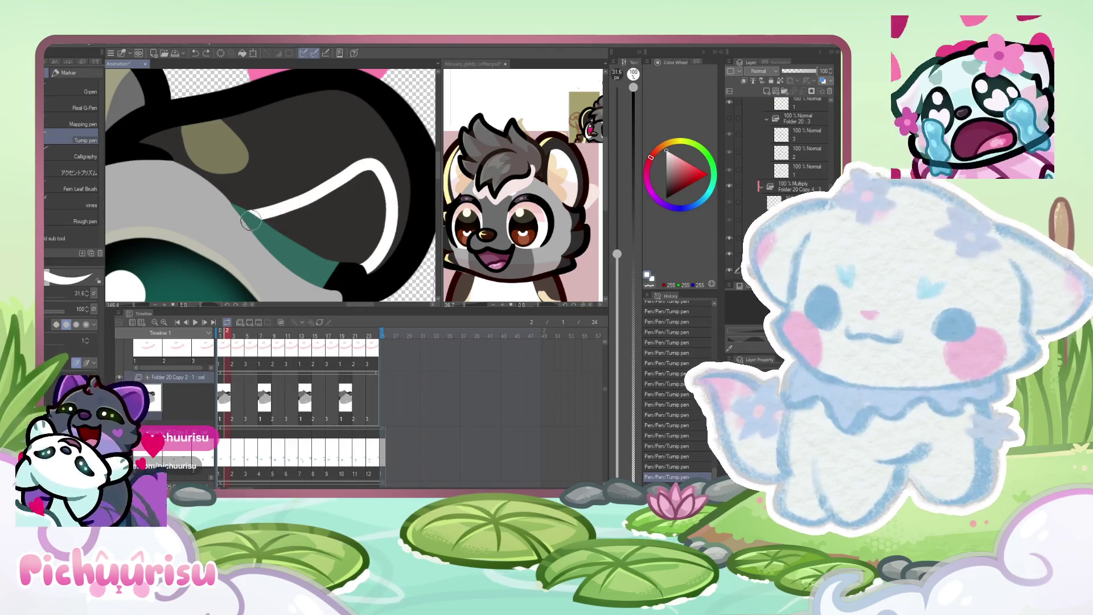
pyautogui.hotkey('ctrl', 'z')
pyautogui.moveTo(259, 224)
pyautogui.mouseDown()
pyautogui.moveTo(347, 189)
pyautogui.moveTo(364, 268)
pyautogui.moveTo(358, 199)
pyautogui.moveTo(318, 239)
pyautogui.moveTo(286, 228)
pyautogui.moveTo(222, 245)
pyautogui.moveTo(199, 273)
pyautogui.moveTo(233, 250)
pyautogui.mouseUp()
# Sample the peach inner-ear colour from the reference and fill the inner ear with it.
pyautogui.scroll(-5, 286, 228)
pyautogui.scroll(4, 263, 224)
pyautogui.scroll(-5, 234, 251)
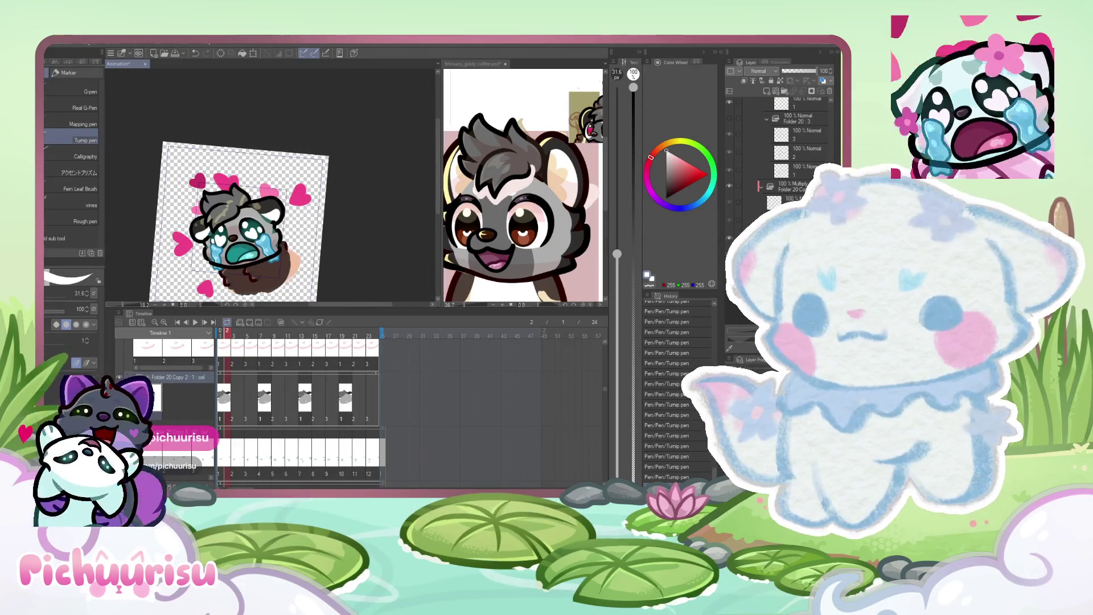
pyautogui.keyDown('alt'); pyautogui.click(561, 167); pyautogui.keyUp('alt')
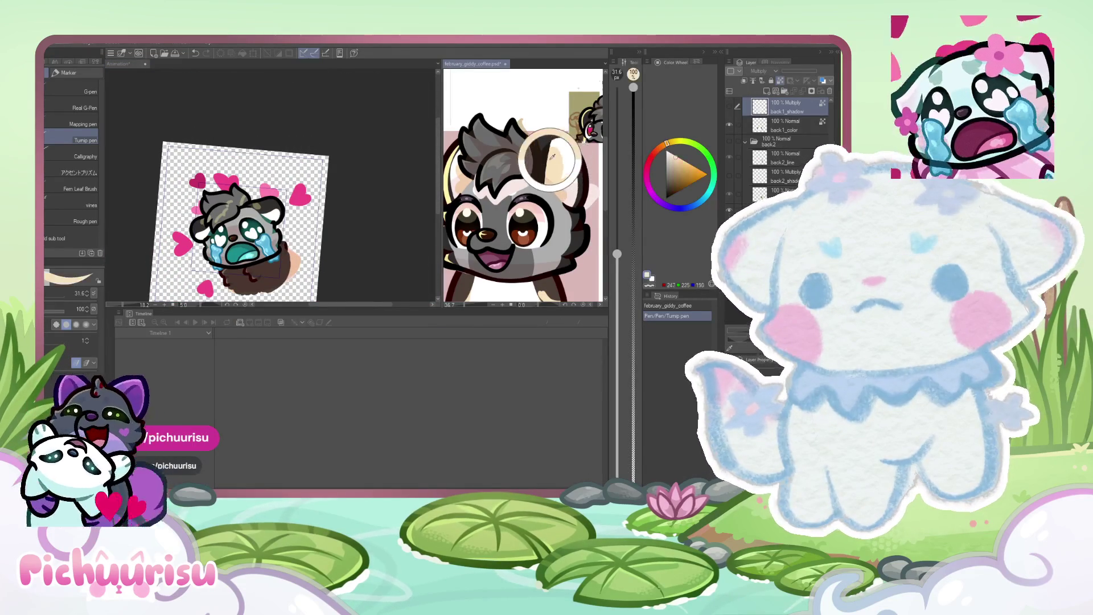
pyautogui.scroll(2, 287, 230)
pyautogui.scroll(6, 237, 237)
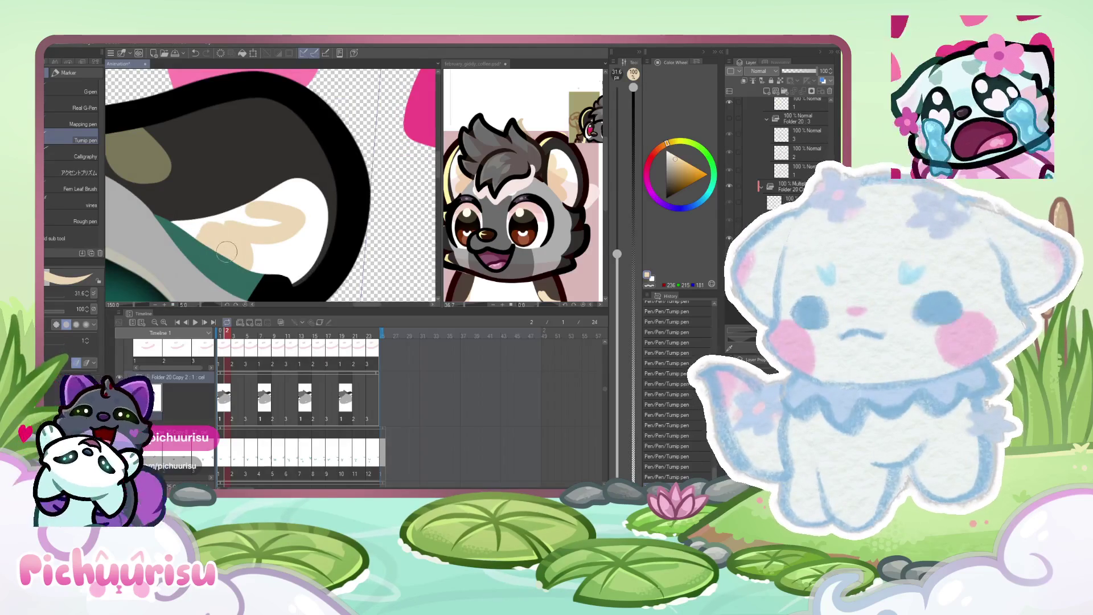
pyautogui.scroll(1, 193, 230)
pyautogui.scroll(-8, 155, 227)
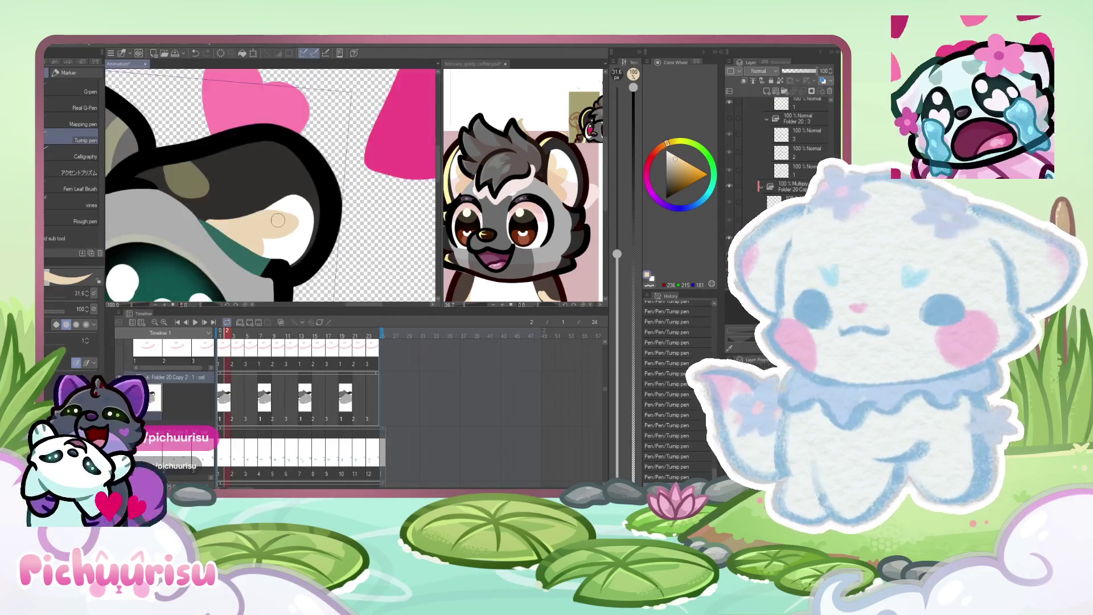
pyautogui.scroll(8, 356, 214)
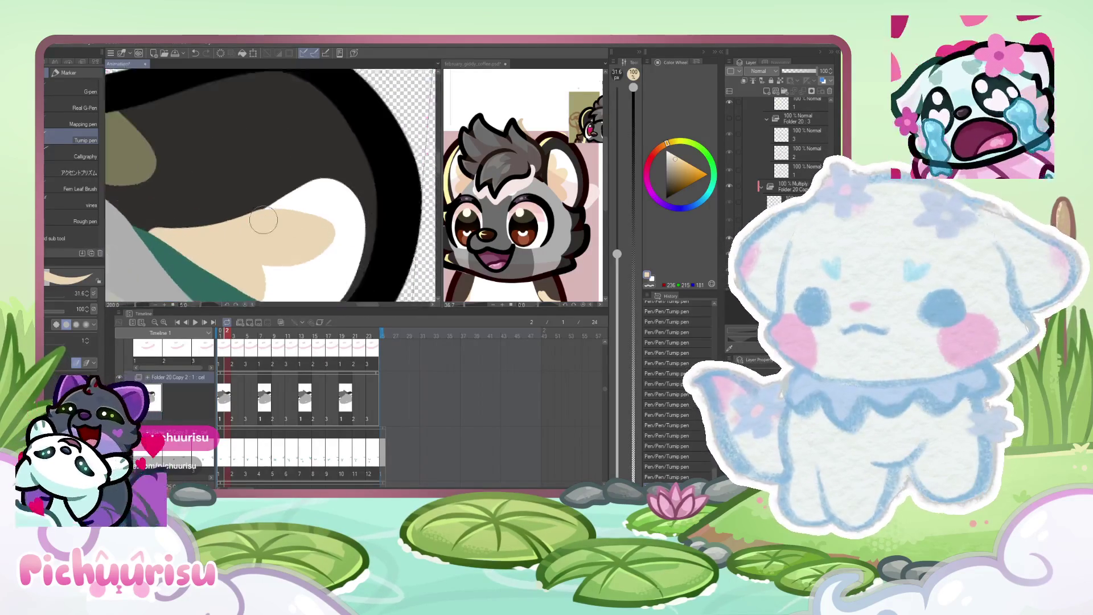
pyautogui.scroll(-3, 251, 244)
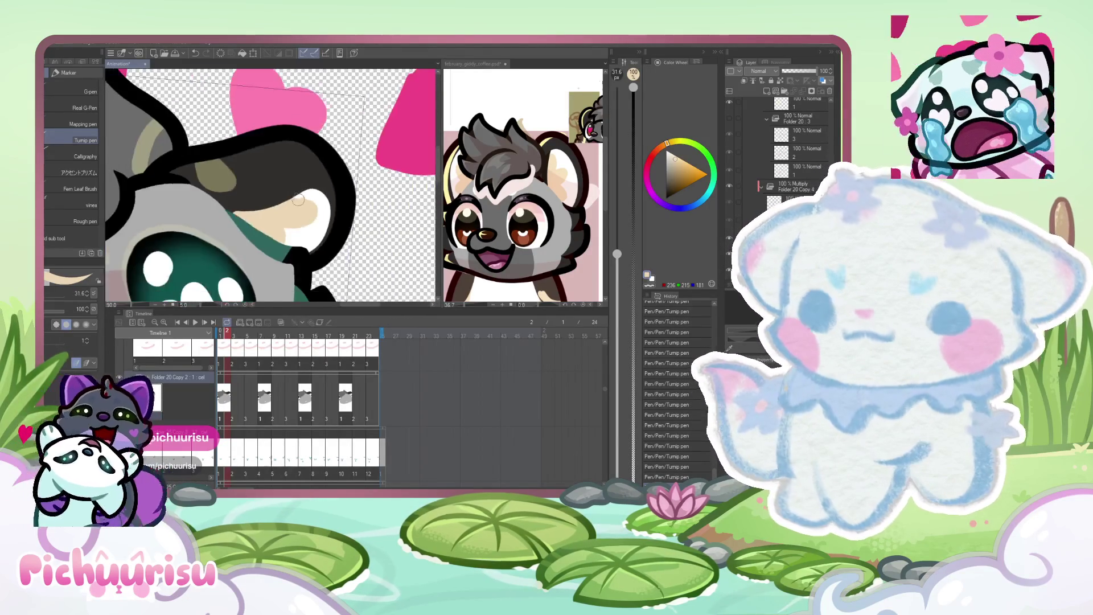
pyautogui.scroll(-5, 255, 242)
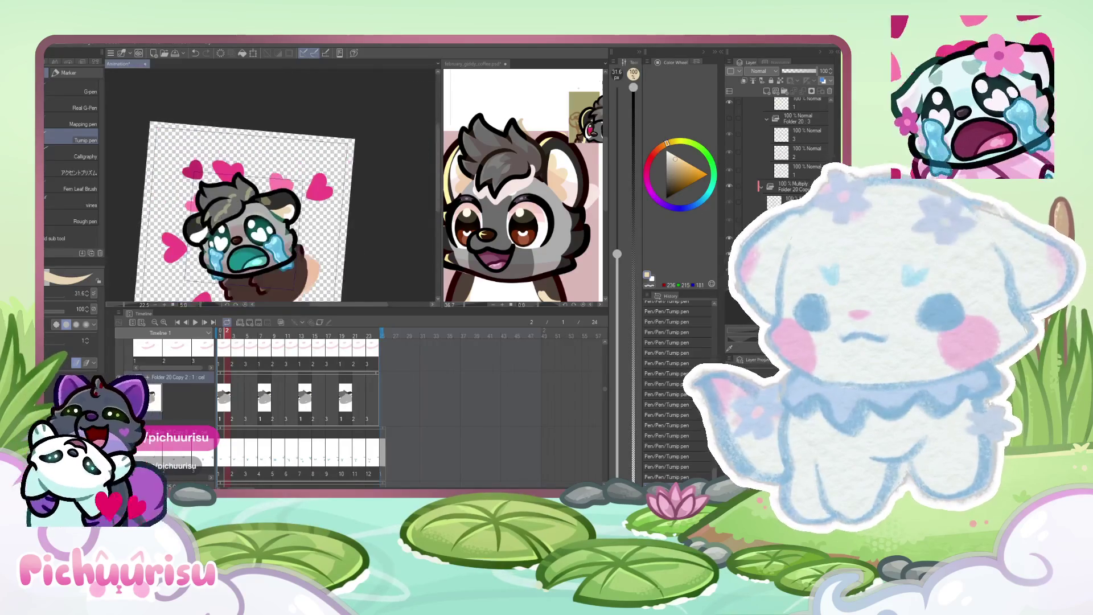
pyautogui.scroll(7, 193, 228)
pyautogui.moveTo(193, 228)
pyautogui.mouseDown()
pyautogui.moveTo(219, 259)
pyautogui.moveTo(267, 208)
pyautogui.moveTo(273, 182)
pyautogui.moveTo(184, 228)
pyautogui.moveTo(246, 199)
pyautogui.moveTo(228, 234)
pyautogui.moveTo(261, 189)
pyautogui.moveTo(188, 236)
pyautogui.mouseUp()
pyautogui.scroll(-3, 173, 240)
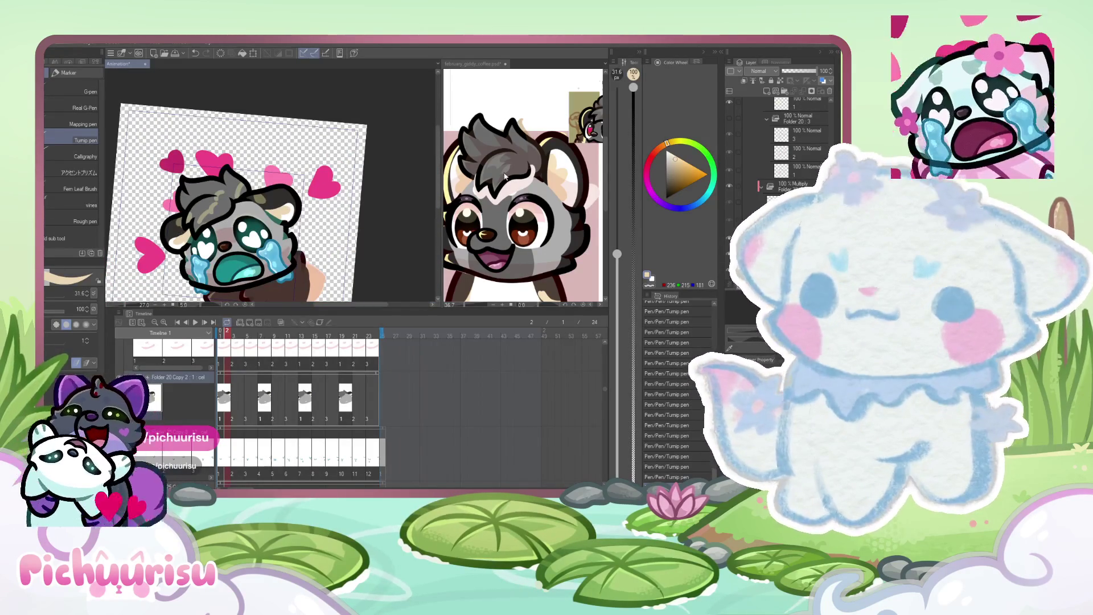
pyautogui.click(548, 155)
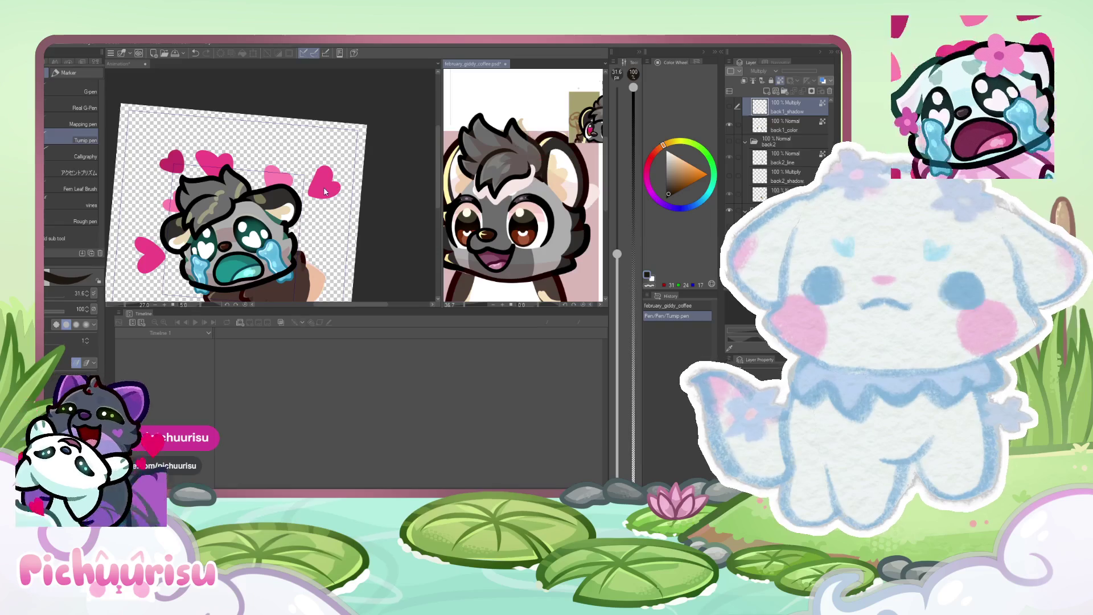
# Try several thick and thin dark eyelid lines over the eye, undoing each attempt.
pyautogui.click(320, 181)
pyautogui.scroll(3, 321, 181)
pyautogui.scroll(5, 320, 181)
pyautogui.moveTo(336, 215)
pyautogui.mouseDown()
pyautogui.moveTo(253, 249)
pyautogui.moveTo(190, 259)
pyautogui.mouseUp()
pyautogui.moveTo(617, 254); pyautogui.dragTo(617, 284)
pyautogui.hotkey('ctrl', 'z')
pyautogui.moveTo(336, 216); pyautogui.dragTo(185, 262)
pyautogui.hotkey('ctrl', 'z')
pyautogui.moveTo(336, 216); pyautogui.dragTo(186, 259)
pyautogui.hotkey('ctrl', 'z')
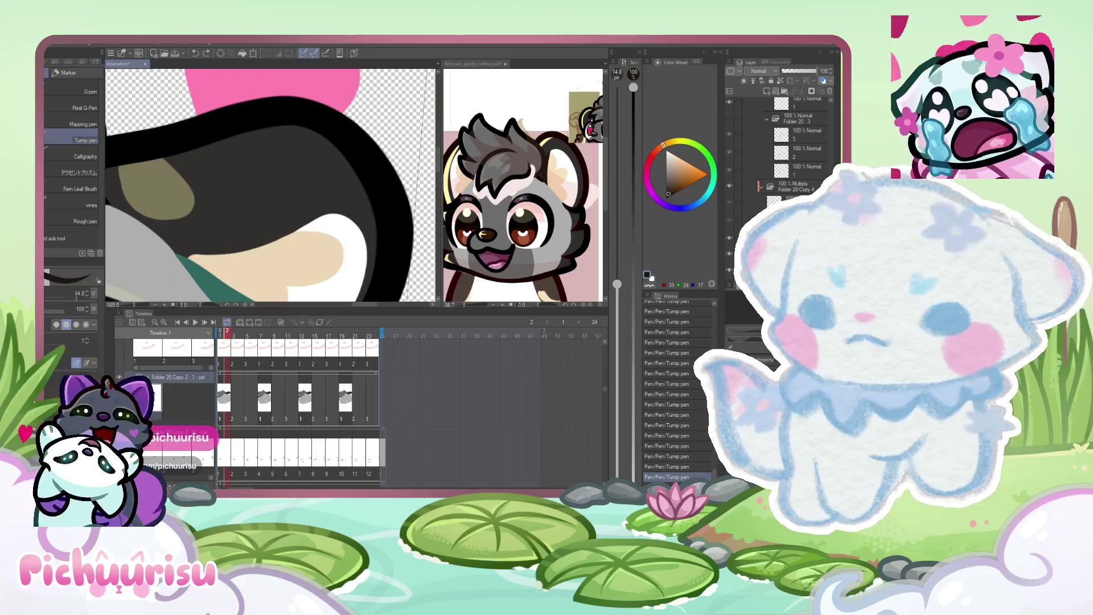
pyautogui.press(']')
pyautogui.press(']')
pyautogui.press(']')
pyautogui.moveTo(335, 216)
pyautogui.mouseDown()
pyautogui.moveTo(185, 262)
pyautogui.moveTo(301, 228)
pyautogui.mouseUp()
pyautogui.hotkey('ctrl', 'z')
# Sample the dark brown, white and beige colours from the canvas.
pyautogui.scroll(1, 301, 228)
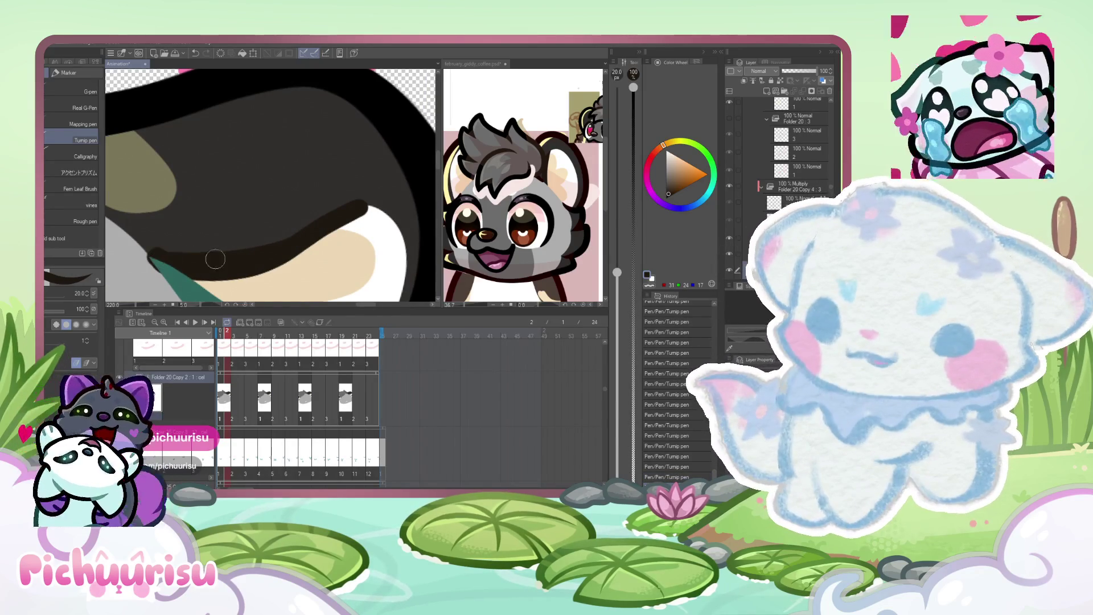
pyautogui.scroll(2, 359, 207)
pyautogui.scroll(-1, 251, 207)
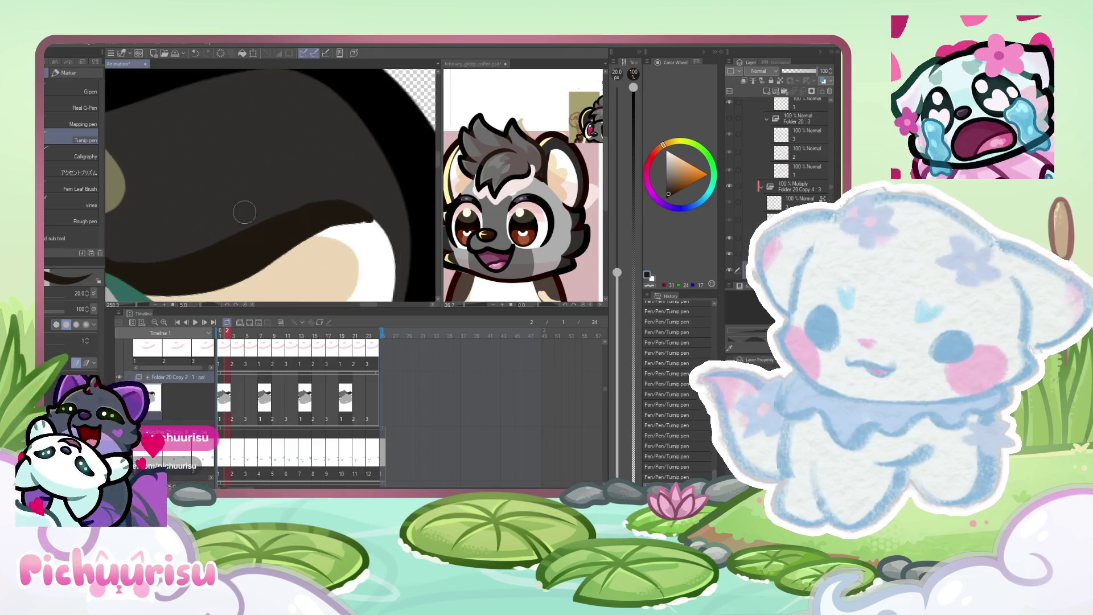
pyautogui.scroll(-2, 185, 244)
pyautogui.scroll(1, 185, 244)
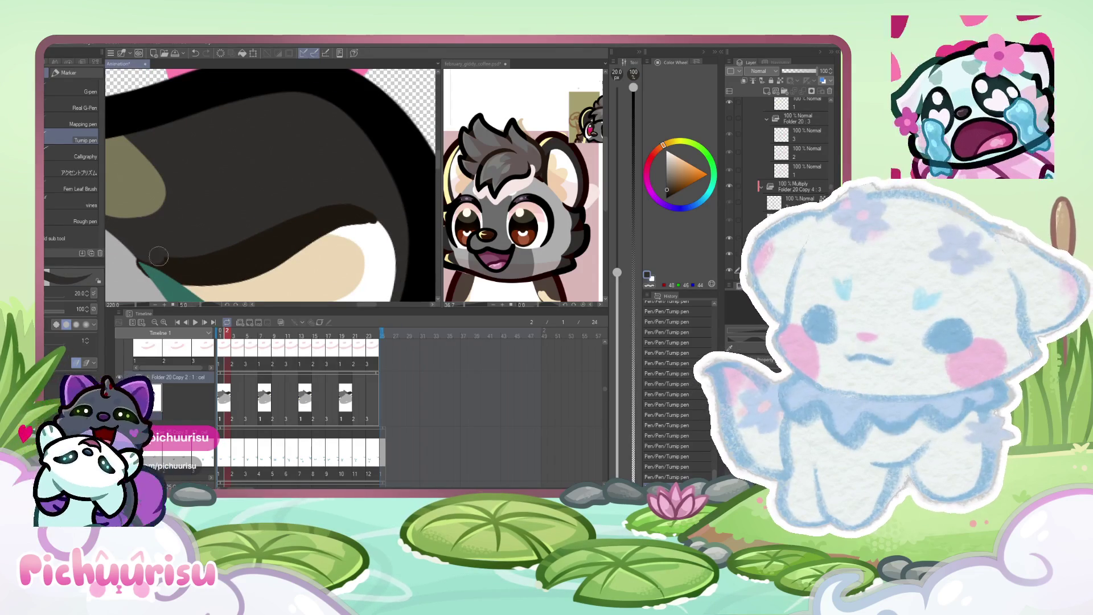
pyautogui.scroll(-2, 370, 211)
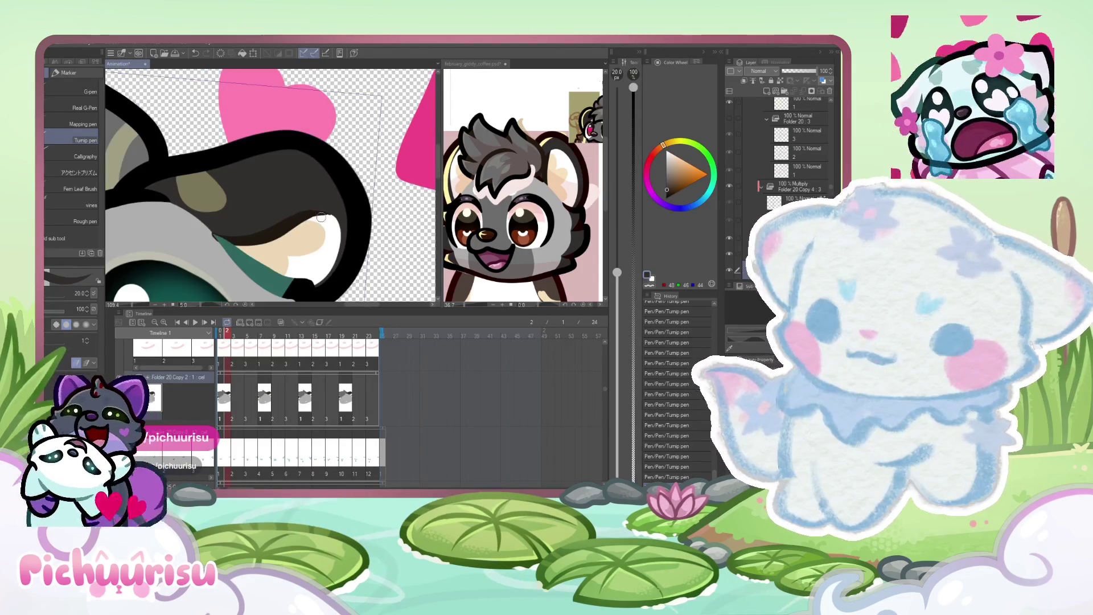
pyautogui.scroll(4, 353, 216)
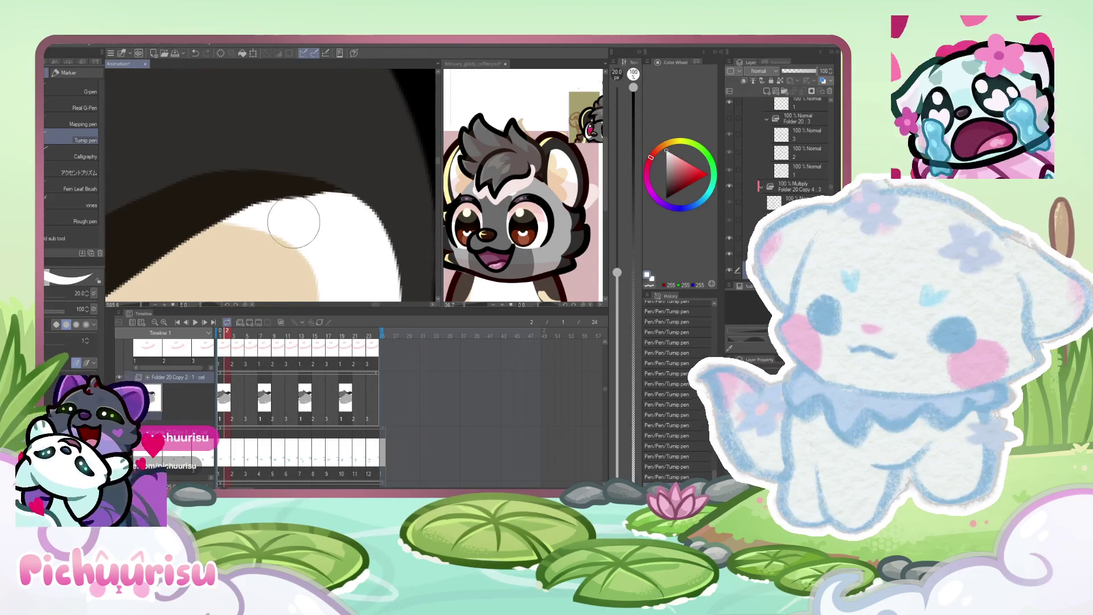
pyautogui.keyDown('alt'); pyautogui.click(263, 190); pyautogui.keyUp('alt')
pyautogui.scroll(-5, 268, 190)
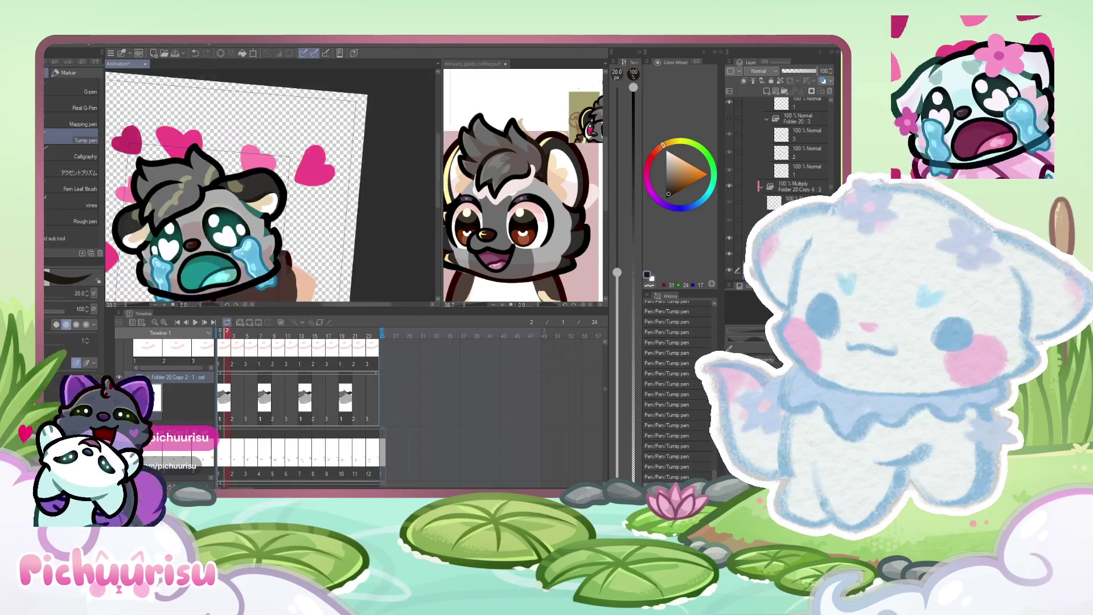
pyautogui.scroll(1, 272, 190)
pyautogui.scroll(5, 272, 190)
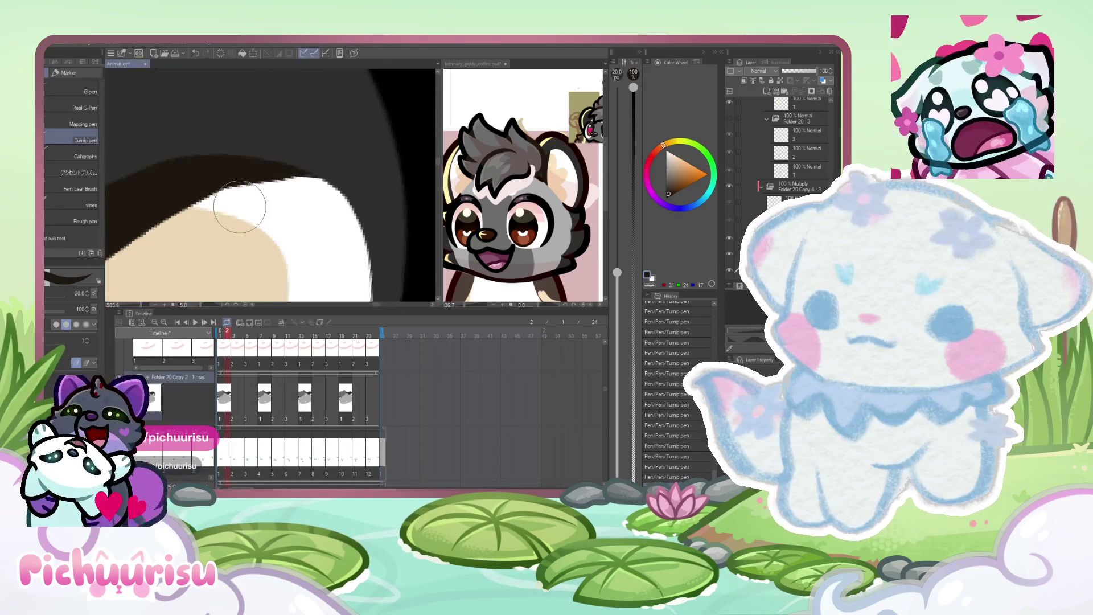
pyautogui.keyDown('alt'); pyautogui.click(315, 199); pyautogui.keyUp('alt')
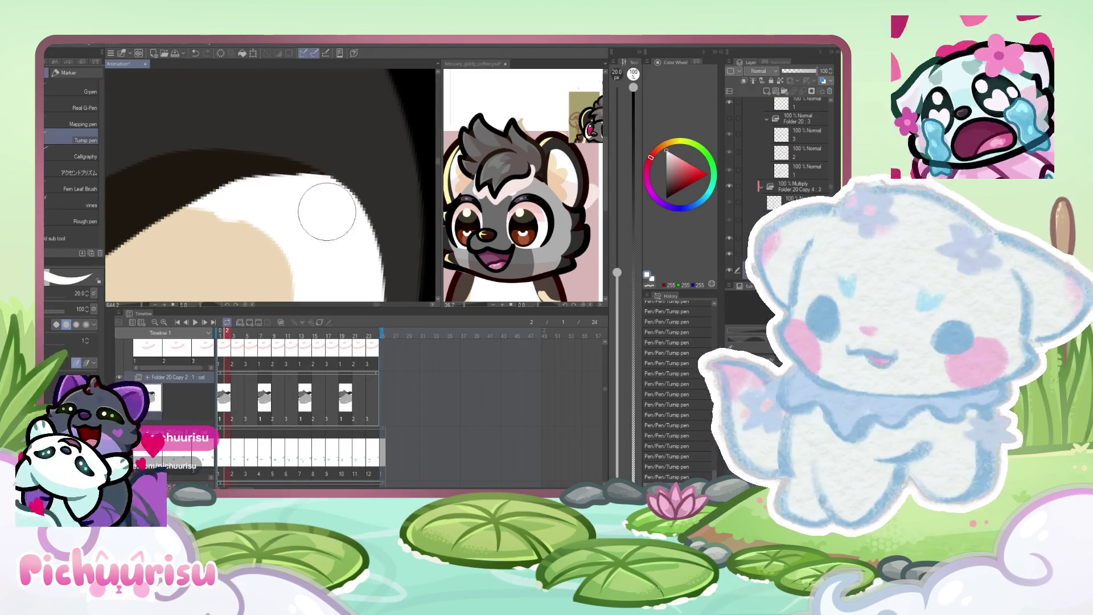
pyautogui.keyDown('alt'); pyautogui.click(207, 237); pyautogui.keyUp('alt')
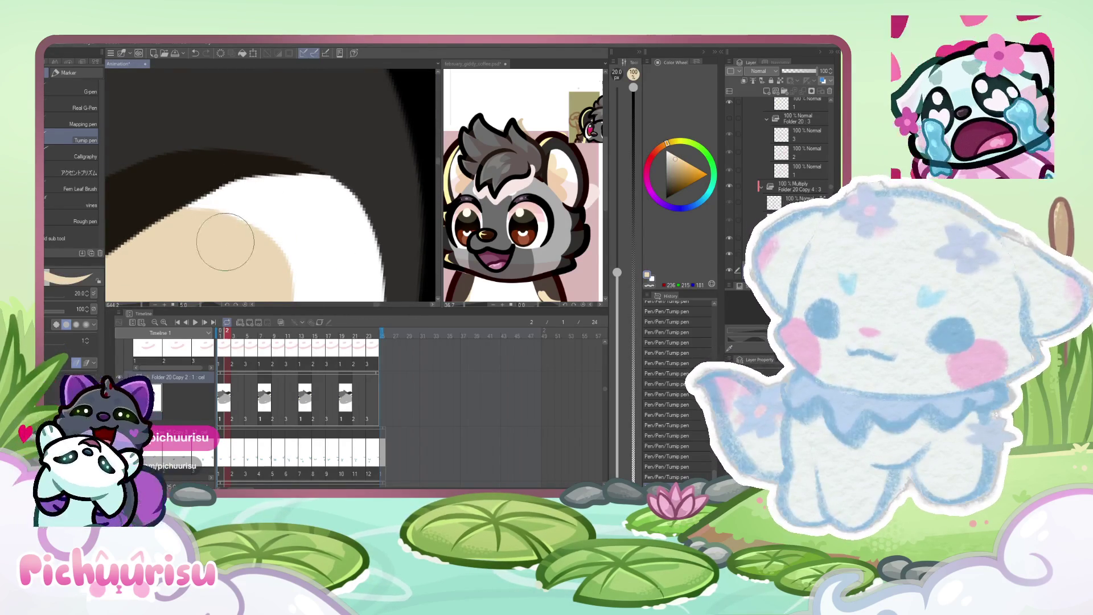
pyautogui.scroll(-2, 302, 217)
pyautogui.scroll(-5, 302, 217)
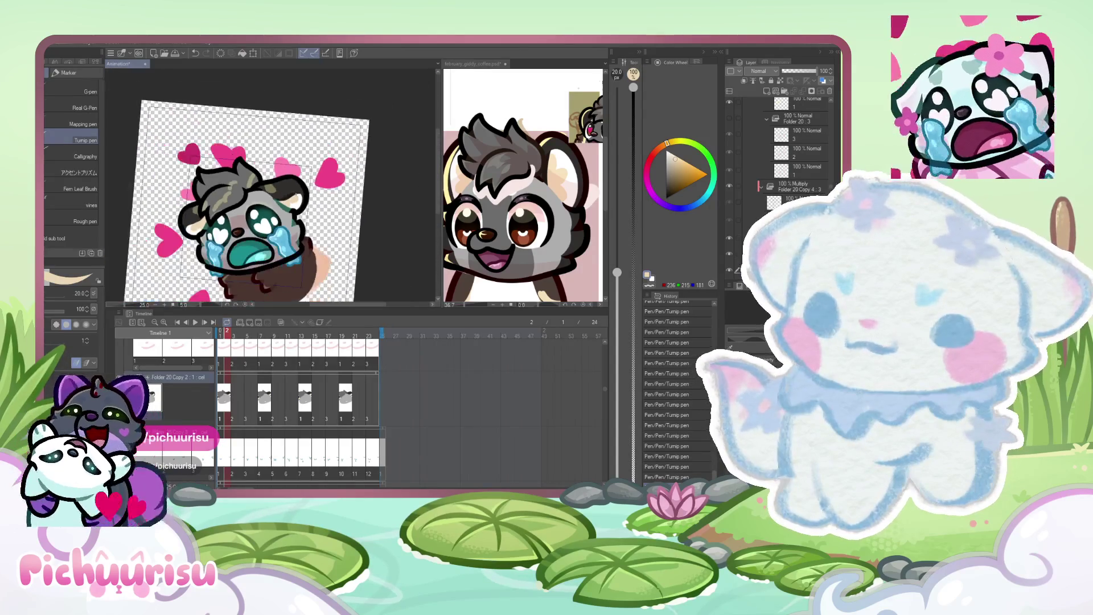
pyautogui.scroll(3, 334, 182)
# Draw a near-black line near the ear, pick dark grey, and bring february_giddy_coffee to the front.
pyautogui.keyDown('alt'); pyautogui.click(333, 182); pyautogui.keyUp('alt')
pyautogui.scroll(-3, 273, 204)
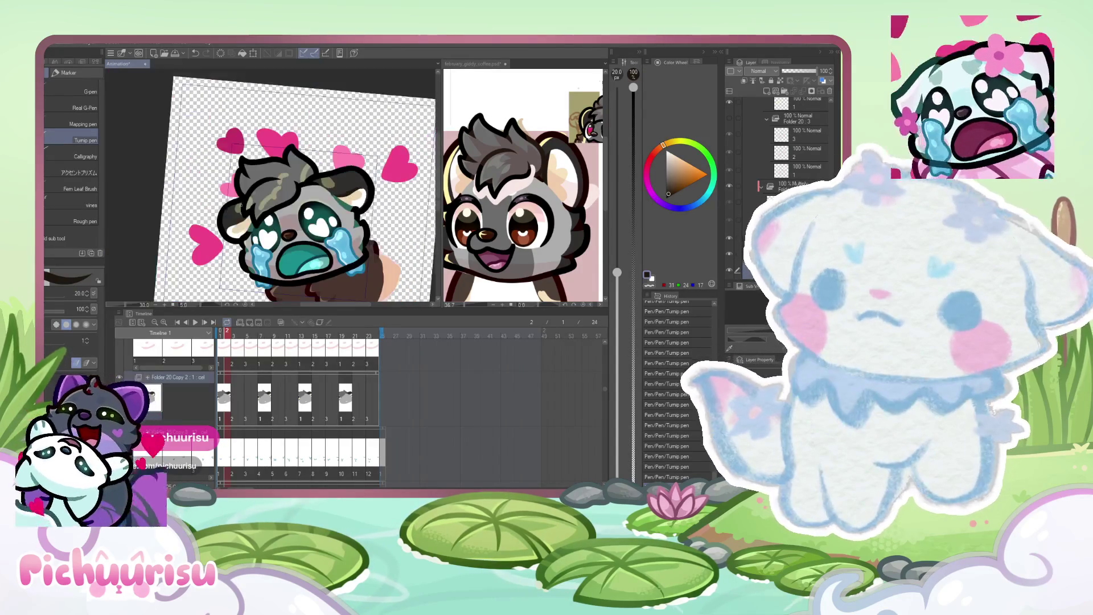
pyautogui.scroll(5, 214, 243)
pyautogui.scroll(1, 214, 242)
pyautogui.moveTo(312, 214)
pyautogui.mouseDown()
pyautogui.moveTo(310, 191)
pyautogui.moveTo(353, 150)
pyautogui.mouseUp()
pyautogui.keyDown('alt'); pyautogui.click(353, 149); pyautogui.keyUp('alt')
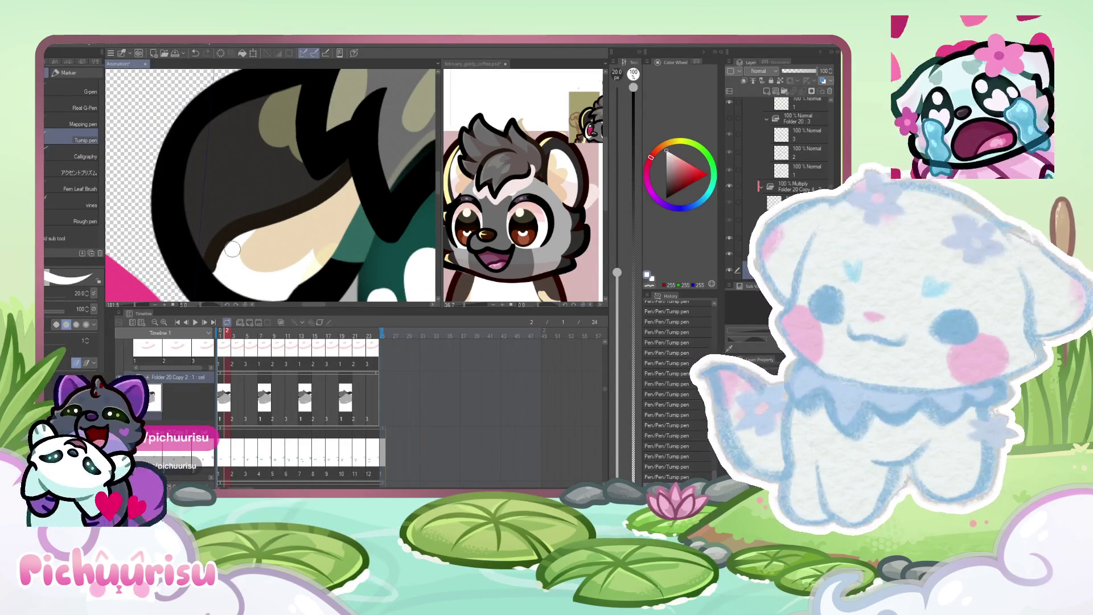
pyautogui.scroll(1, 227, 213)
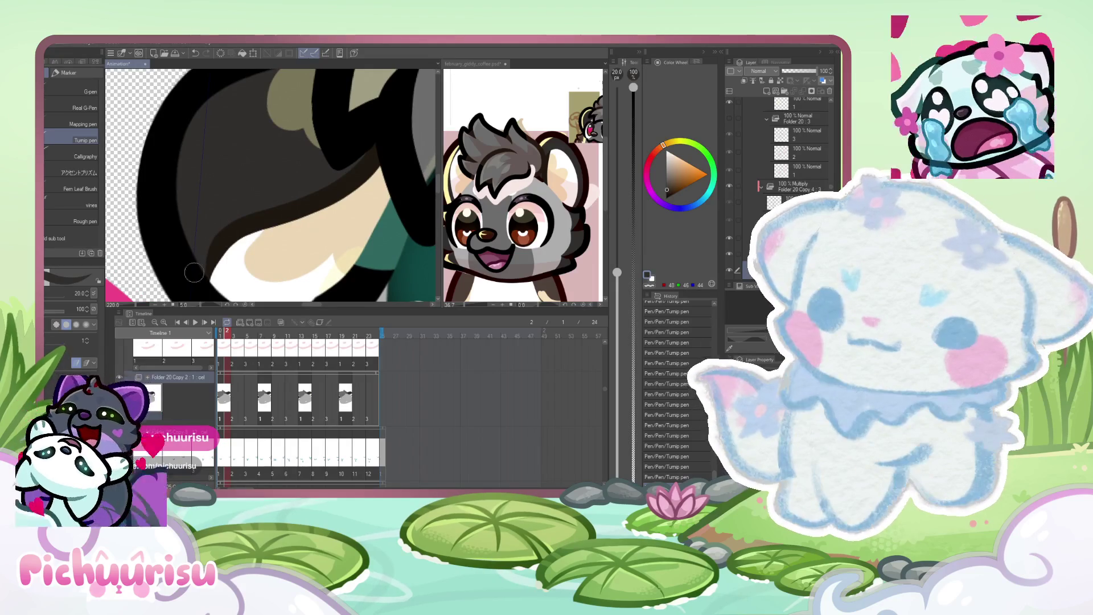
pyautogui.scroll(-2, 228, 227)
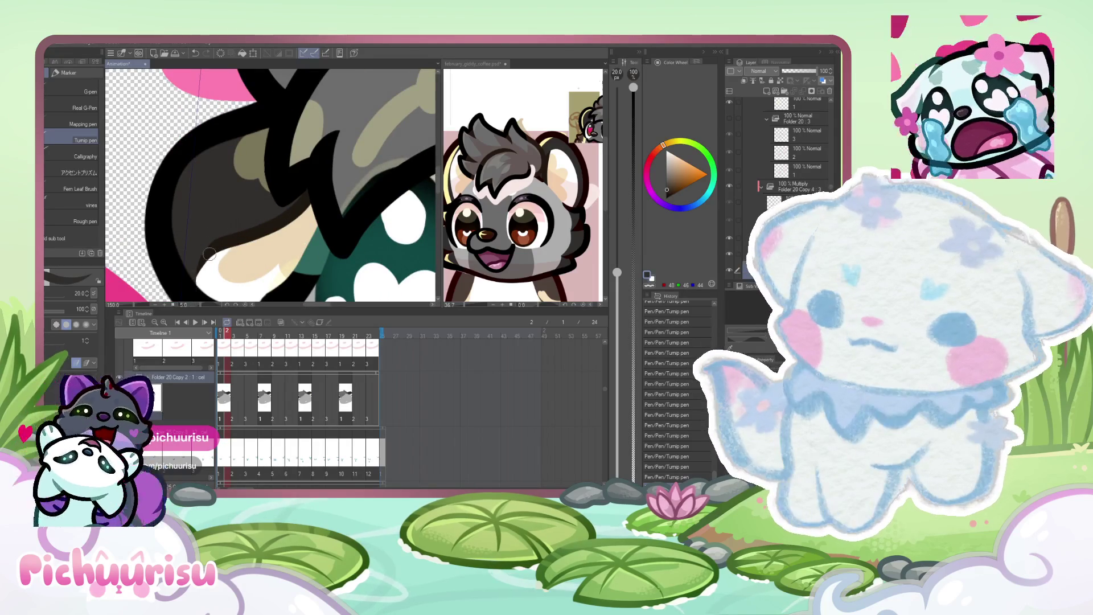
pyautogui.scroll(-4, 229, 226)
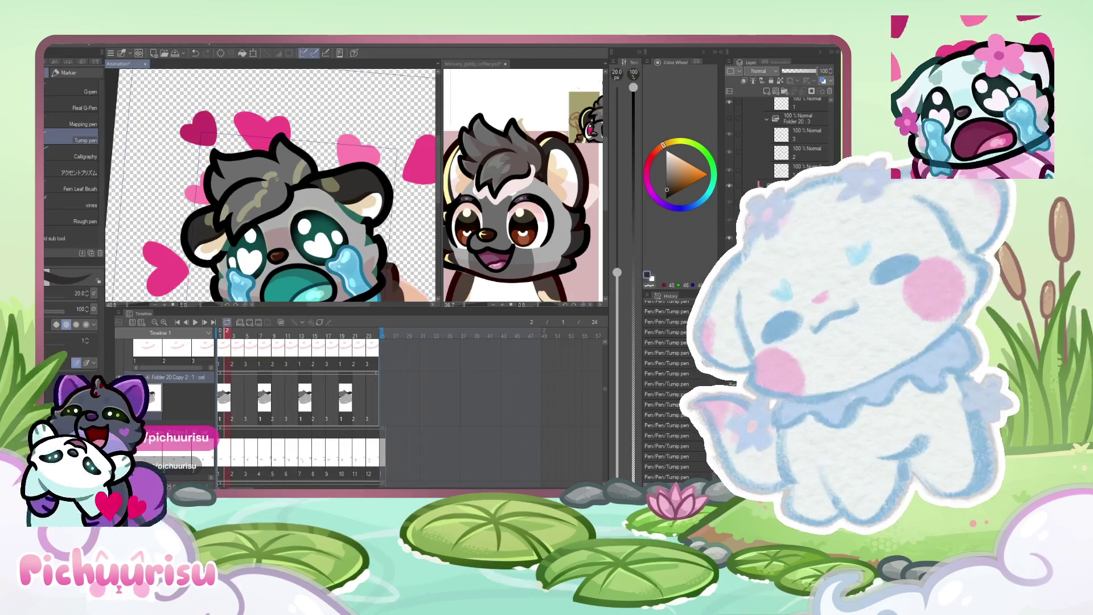
pyautogui.scroll(-1, 272, 188)
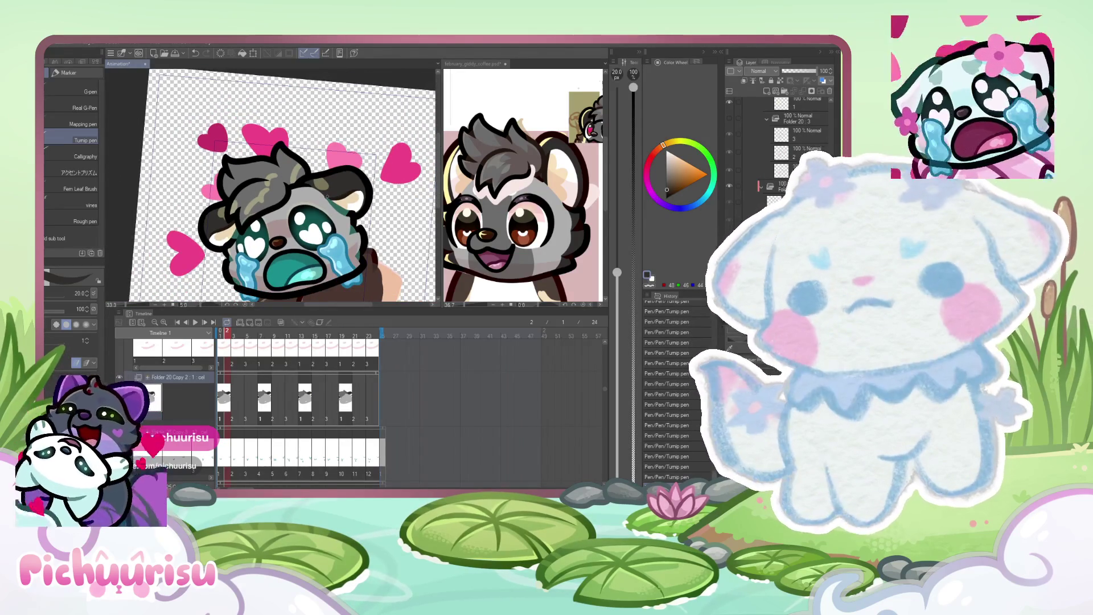
pyautogui.scroll(-1, 333, 188)
pyautogui.click(505, 165)
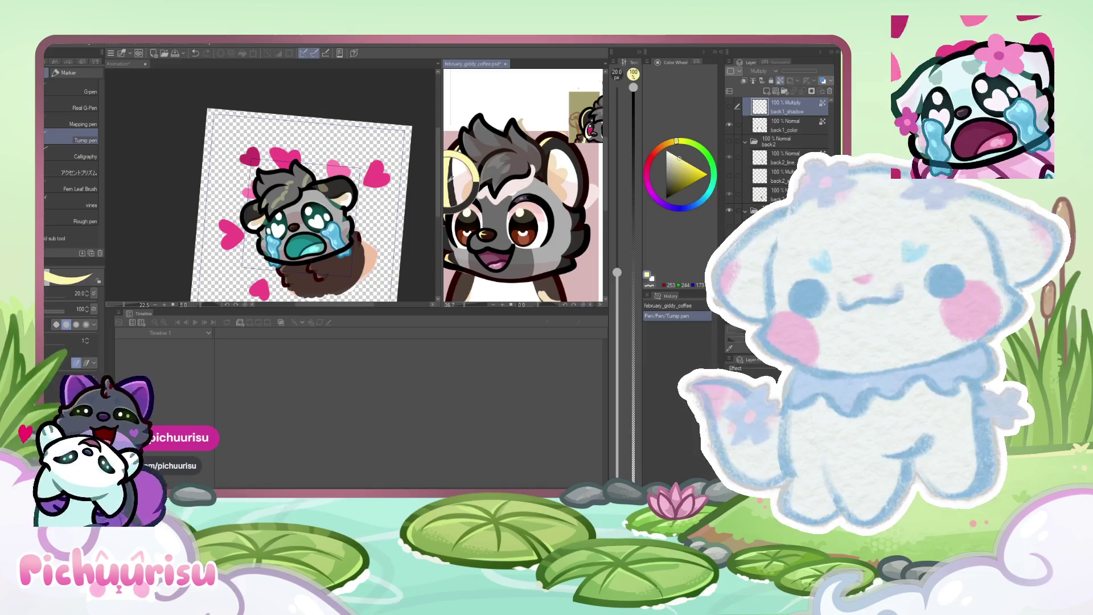
# Return to the crying raccoon animation, select the top layer and go back to frame 1.
pyautogui.click(118, 64)
pyautogui.scroll(2, 234, 426)
pyautogui.scroll(3, 233, 426)
pyautogui.click(800, 104)
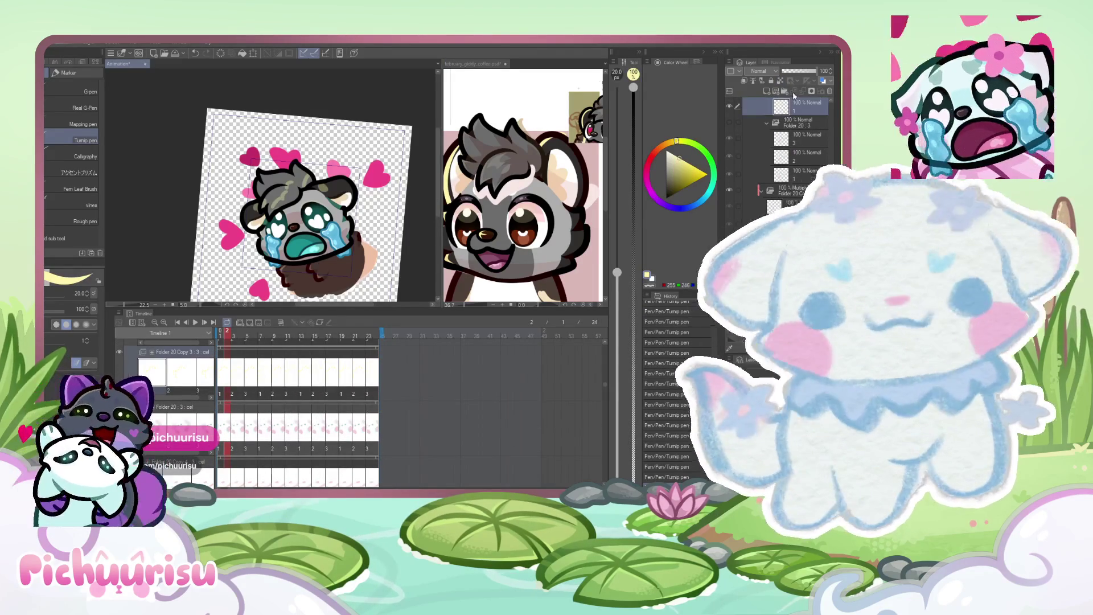
pyautogui.press('Right')
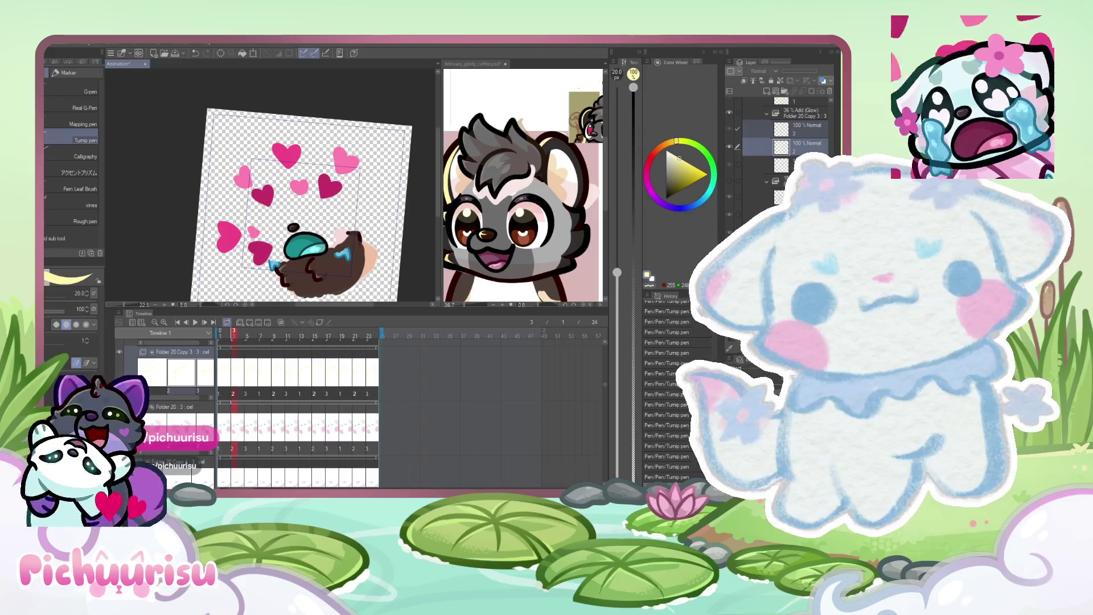
pyautogui.hotkey('ctrl', 'z')
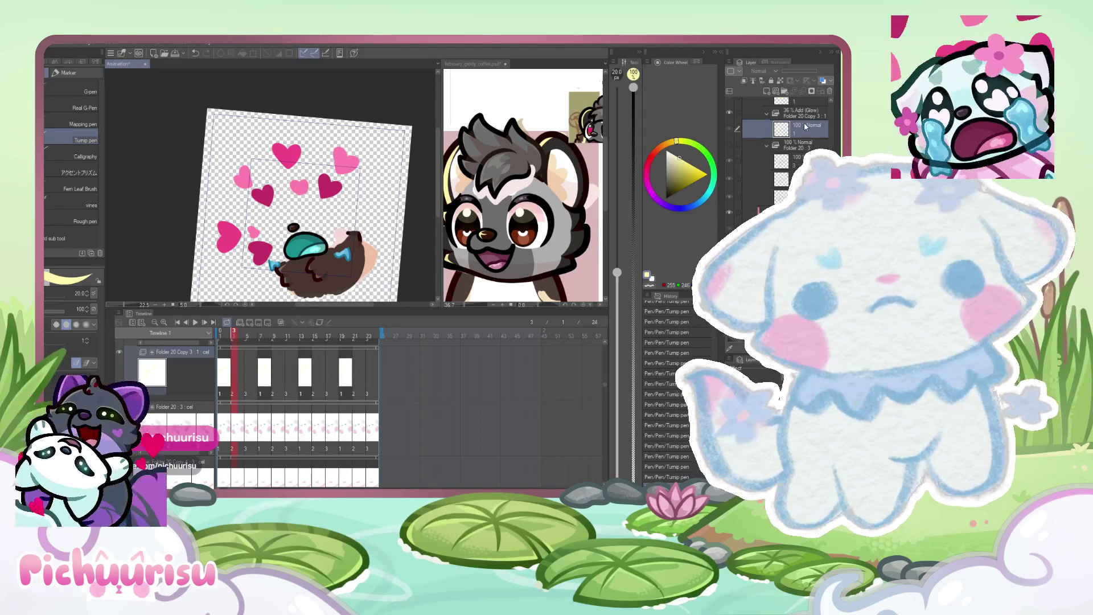
pyautogui.press('Left')
pyautogui.press('Left')
pyautogui.scroll(3, 248, 228)
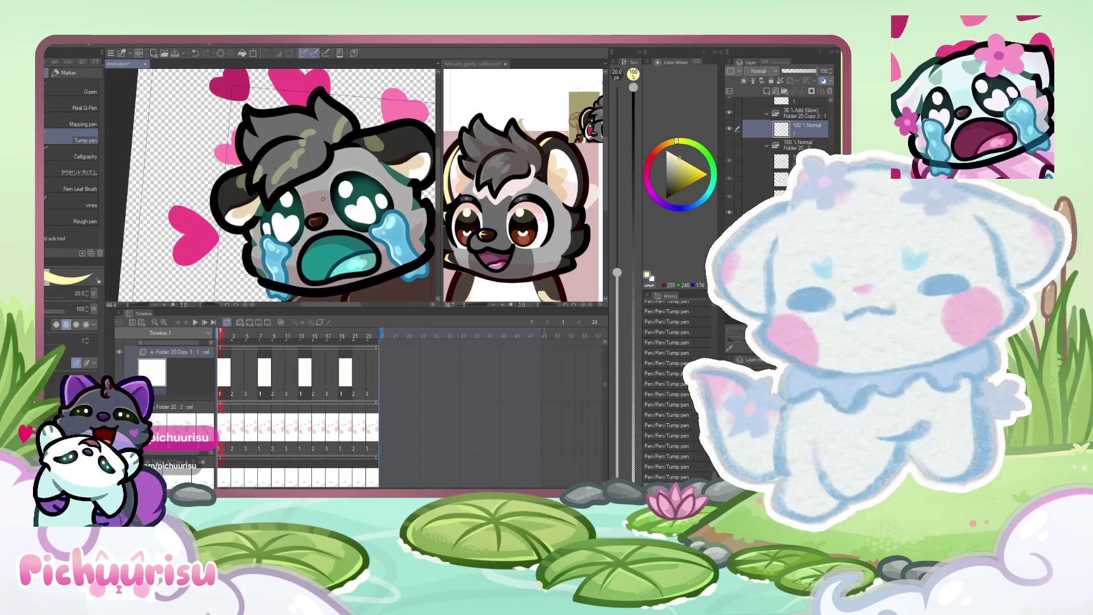
pyautogui.scroll(5, 264, 214)
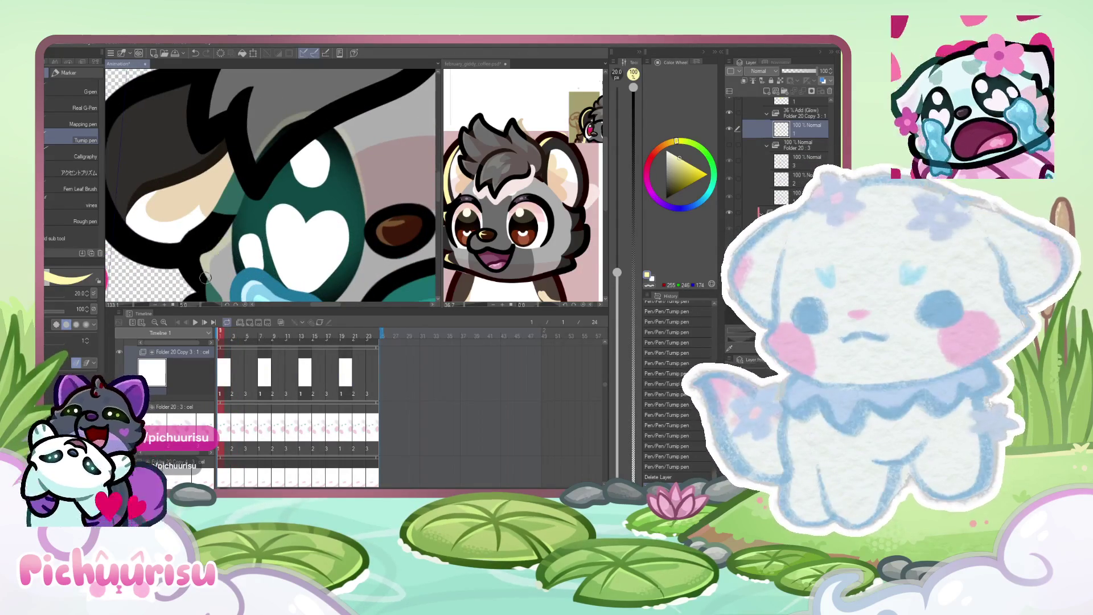
pyautogui.scroll(-5, 204, 269)
pyautogui.scroll(4, 172, 208)
pyautogui.scroll(-1, 192, 243)
pyautogui.scroll(-3, 218, 265)
pyautogui.scroll(4, 171, 277)
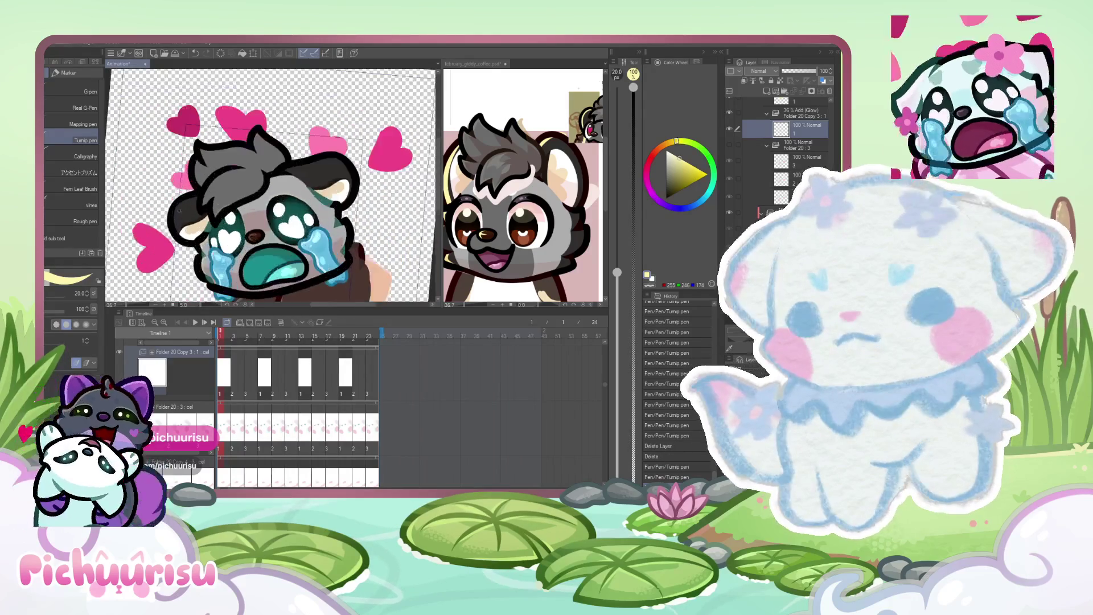
pyautogui.scroll(-3, 171, 276)
pyautogui.scroll(4, 193, 261)
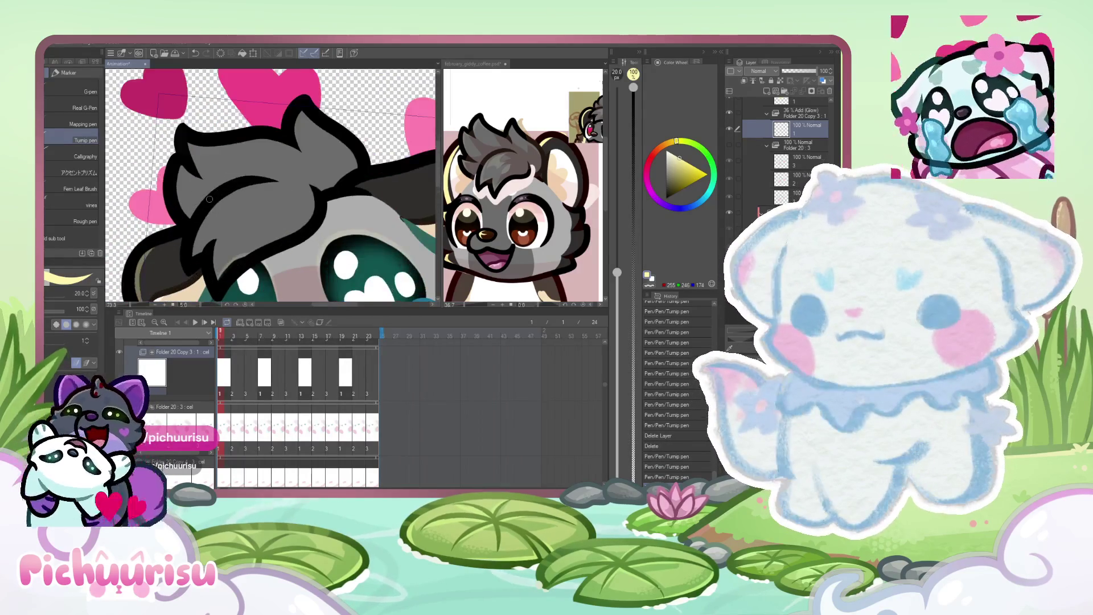
# Paint a cream highlight down the hair edge and into a lightning-bolt ear shape, erasing the excess.
pyautogui.moveTo(199, 225); pyautogui.dragTo(206, 250)
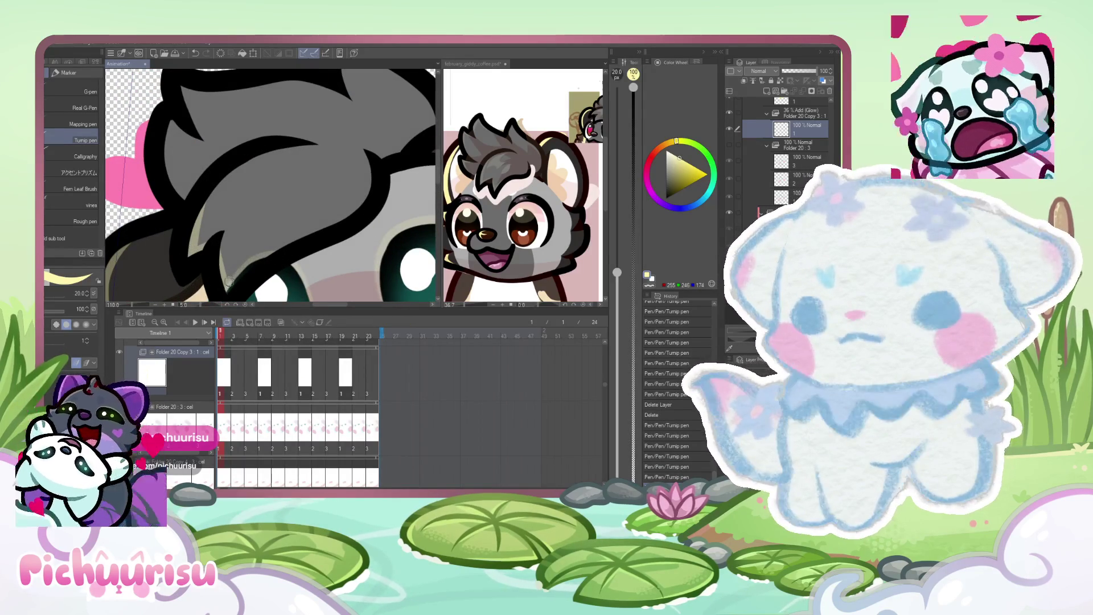
pyautogui.scroll(-3, 216, 247)
pyautogui.scroll(3, 207, 228)
pyautogui.moveTo(207, 227); pyautogui.dragTo(204, 287)
pyautogui.scroll(2, 228, 214)
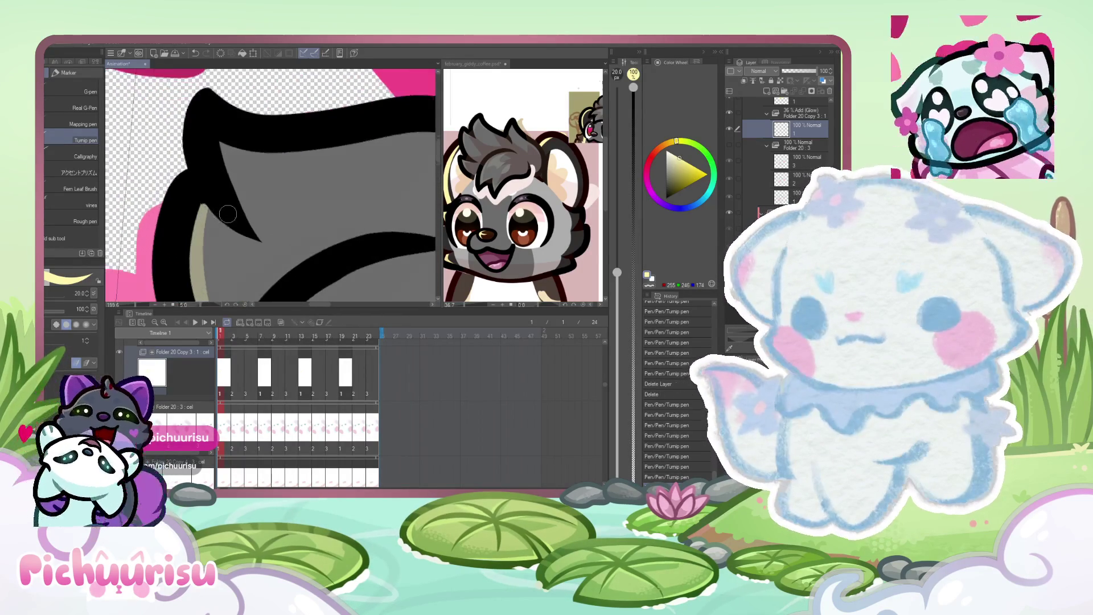
pyautogui.scroll(-2, 190, 203)
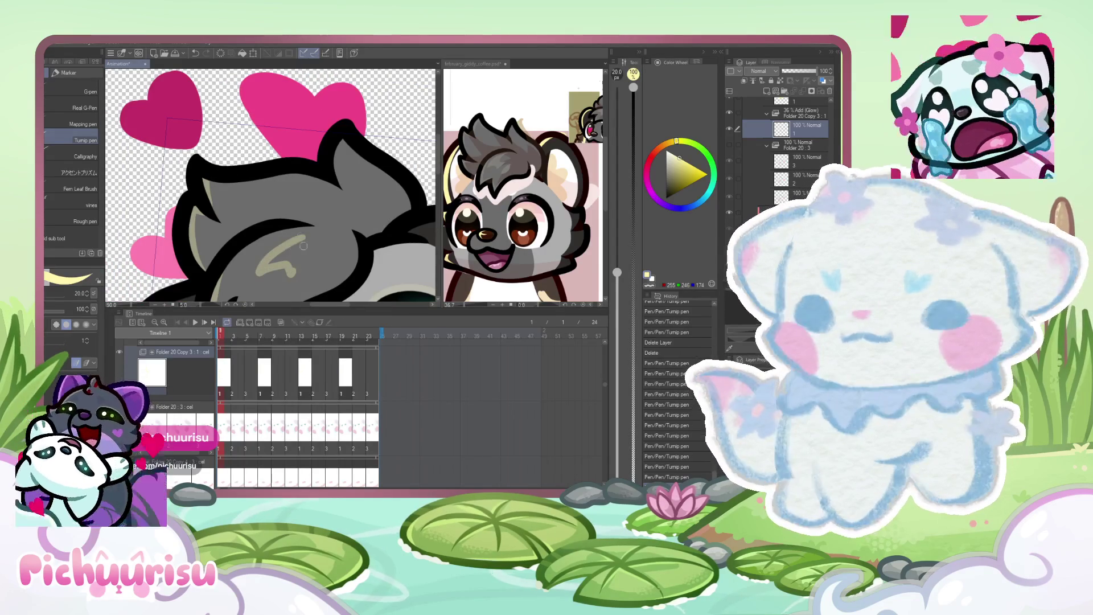
pyautogui.moveTo(289, 242)
pyautogui.mouseDown()
pyautogui.moveTo(298, 238)
pyautogui.moveTo(262, 265)
pyautogui.moveTo(302, 268)
pyautogui.moveTo(296, 237)
pyautogui.moveTo(265, 261)
pyautogui.moveTo(278, 248)
pyautogui.mouseUp()
pyautogui.scroll(2, 297, 261)
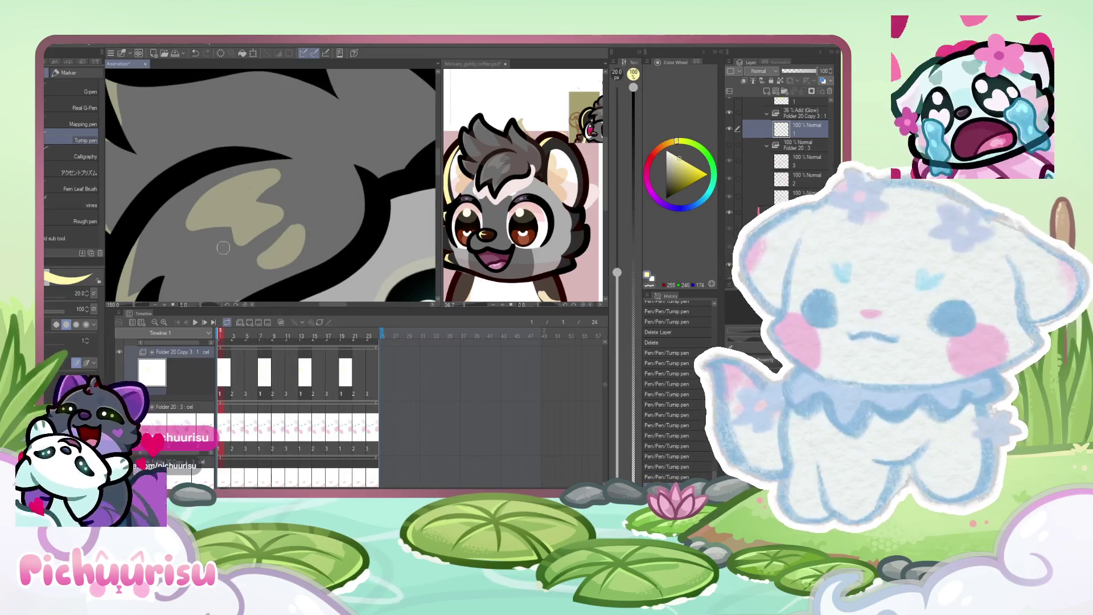
pyautogui.press('e')
pyautogui.moveTo(264, 171)
pyautogui.mouseDown()
pyautogui.moveTo(290, 225)
pyautogui.moveTo(282, 233)
pyautogui.mouseUp()
pyautogui.scroll(-5, 212, 265)
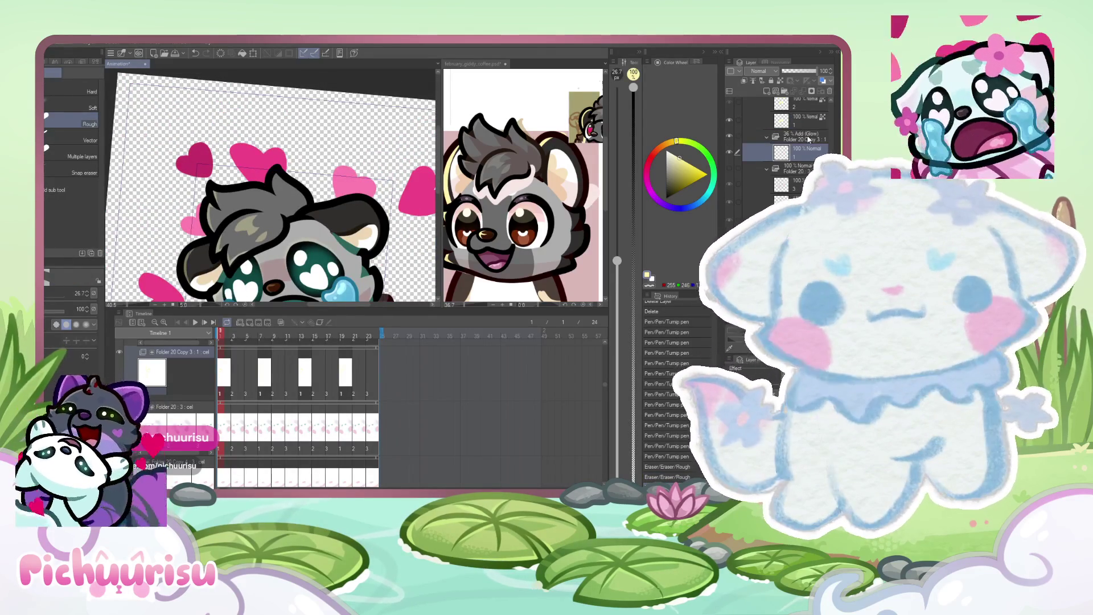
# Lower the Folder 20 Copy 3 Add (Glow) layer's opacity to 18, checking it against the reference.
pyautogui.click(806, 140)
pyautogui.click(789, 74)
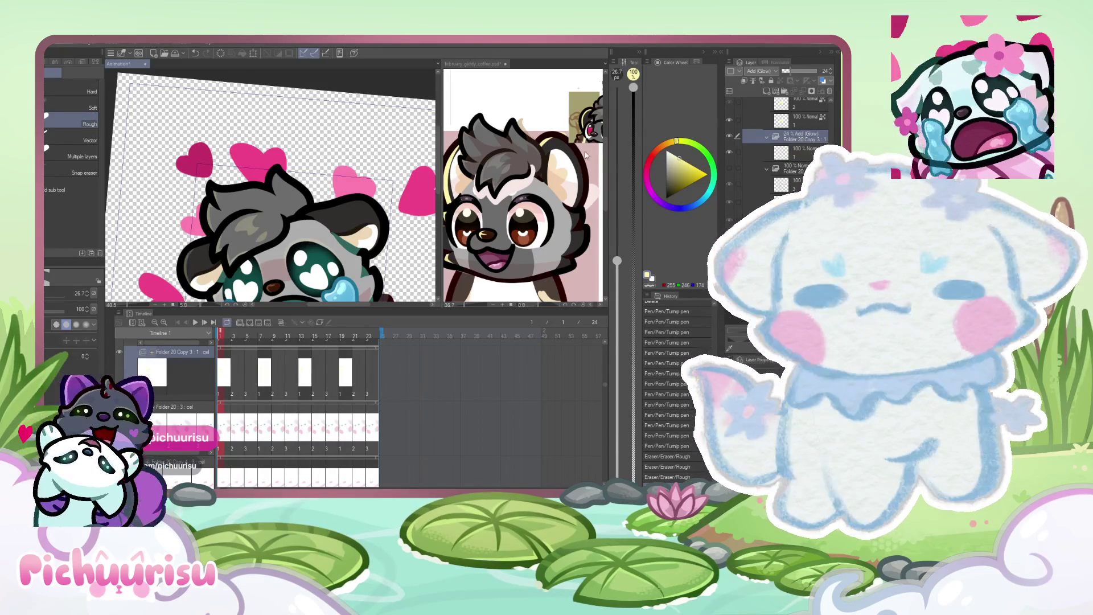
pyautogui.click(492, 203)
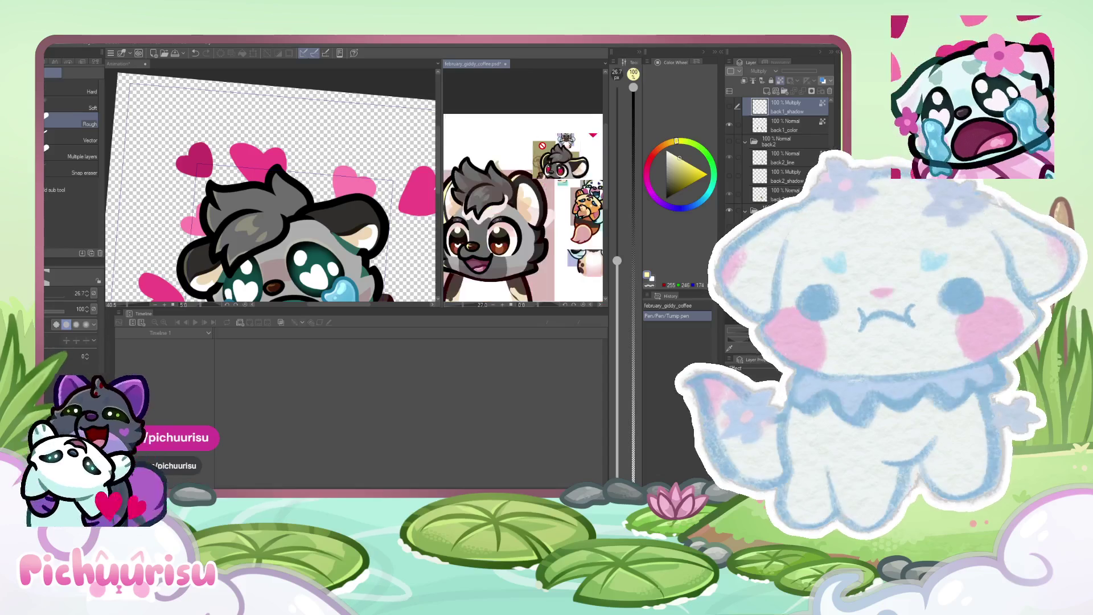
pyautogui.click(269, 213)
pyautogui.scroll(3, 269, 213)
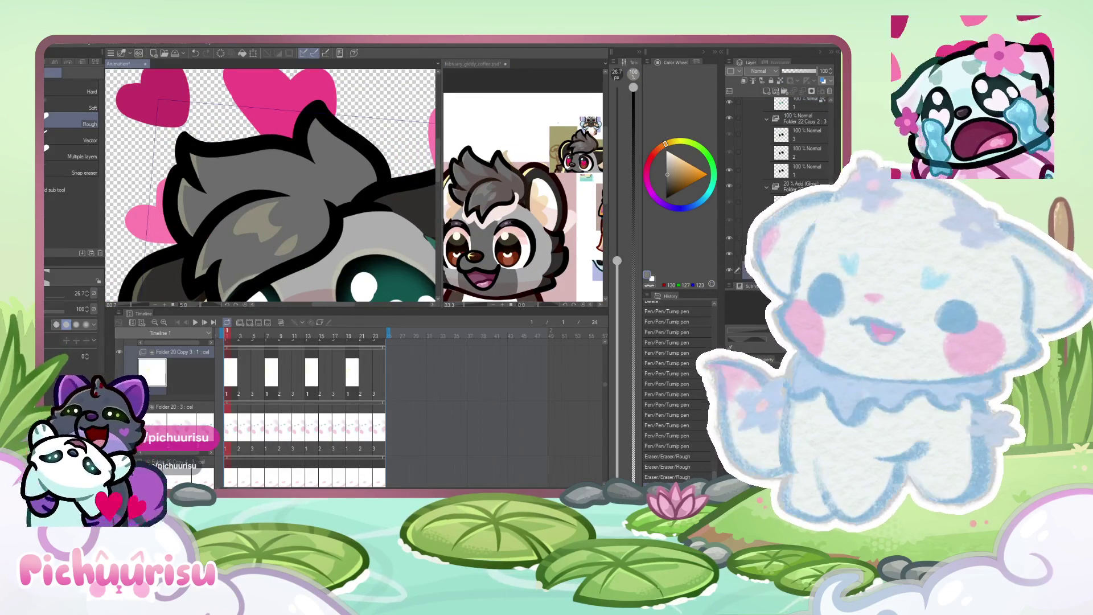
# Switch to the marker pen, pick a new colour and enlarge the brush to about 665.
pyautogui.press('p')
pyautogui.scroll(-3, 294, 259)
pyautogui.keyDown('alt'); pyautogui.click(293, 259); pyautogui.keyUp('alt')
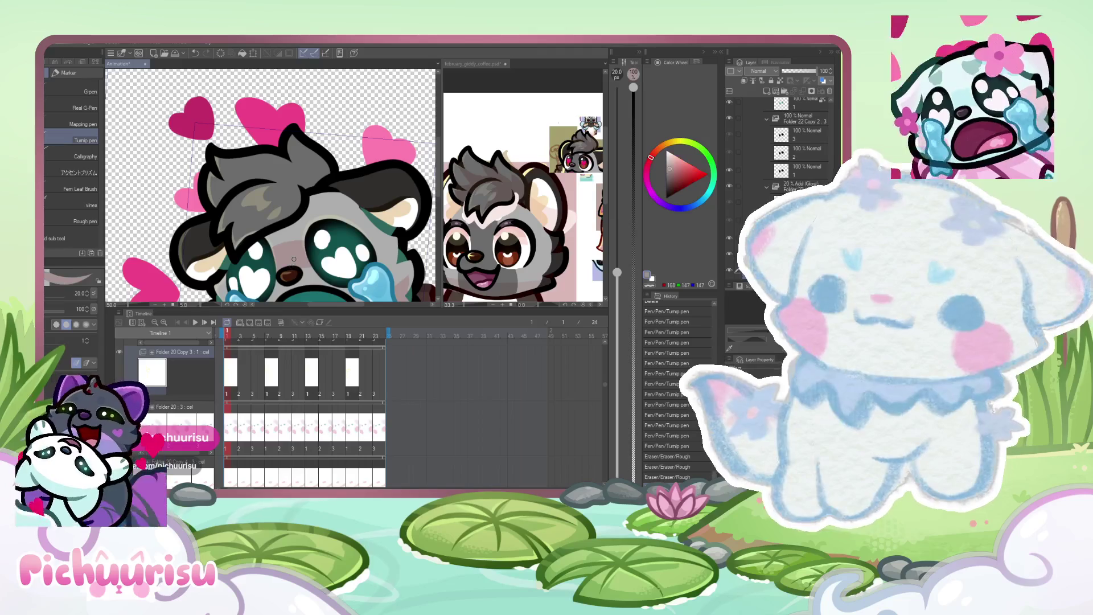
pyautogui.scroll(-2, 808, 171)
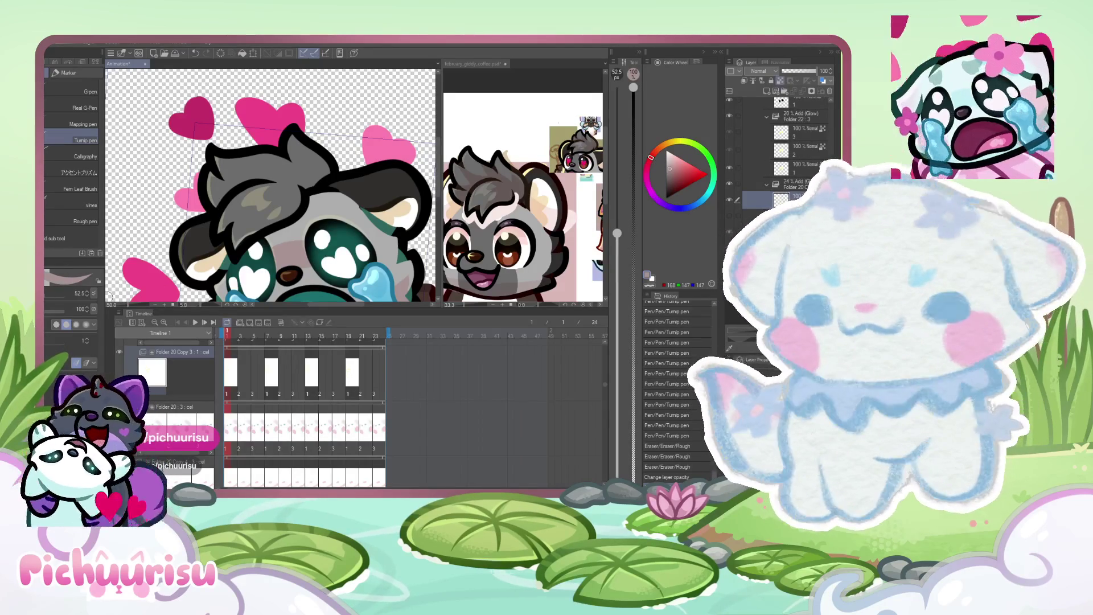
pyautogui.moveTo(617, 233); pyautogui.dragTo(617, 161)
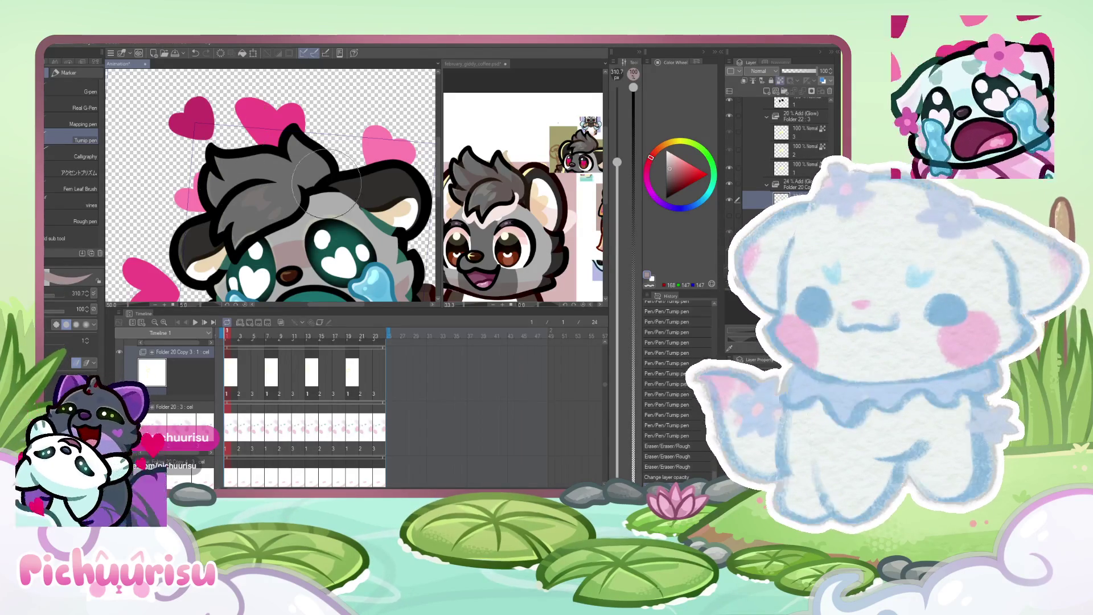
pyautogui.moveTo(59, 300); pyautogui.dragTo(67, 297)
pyautogui.moveTo(171, 205); pyautogui.dragTo(285, 228)
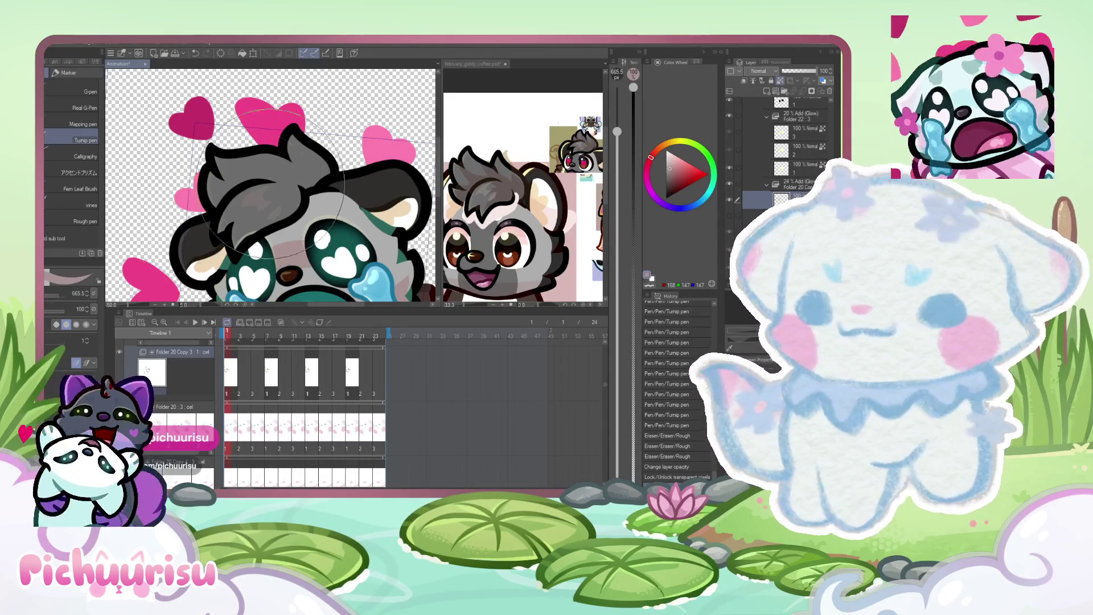
# Lower the Folder 20 Add (Glow) layer's opacity to 31 and select the layer beneath it.
pyautogui.click(795, 185)
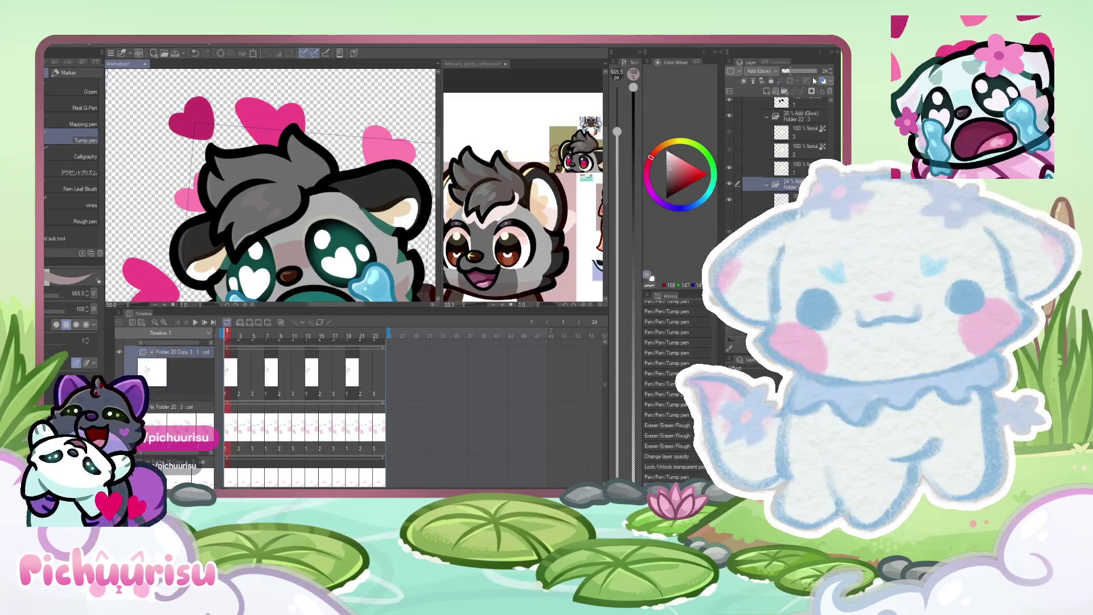
pyautogui.moveTo(799, 70); pyautogui.dragTo(793, 70)
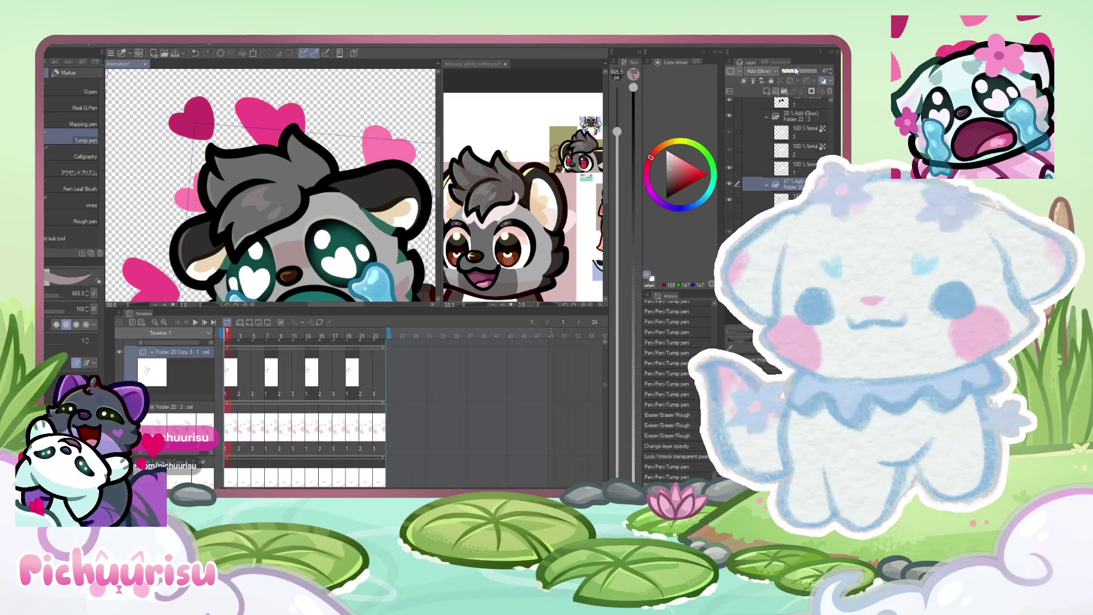
pyautogui.hotkey('alt', '[')
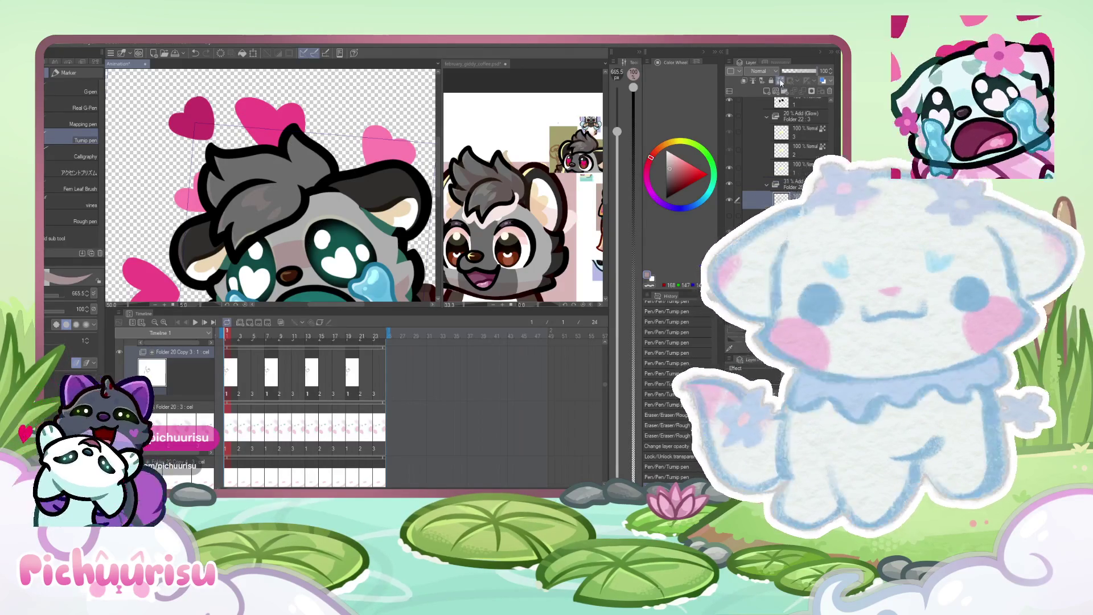
pyautogui.scroll(2, 160, 135)
# With a finer Marker Tump pen, paint a pale grey-pink patch on the fur.
pyautogui.press('p')
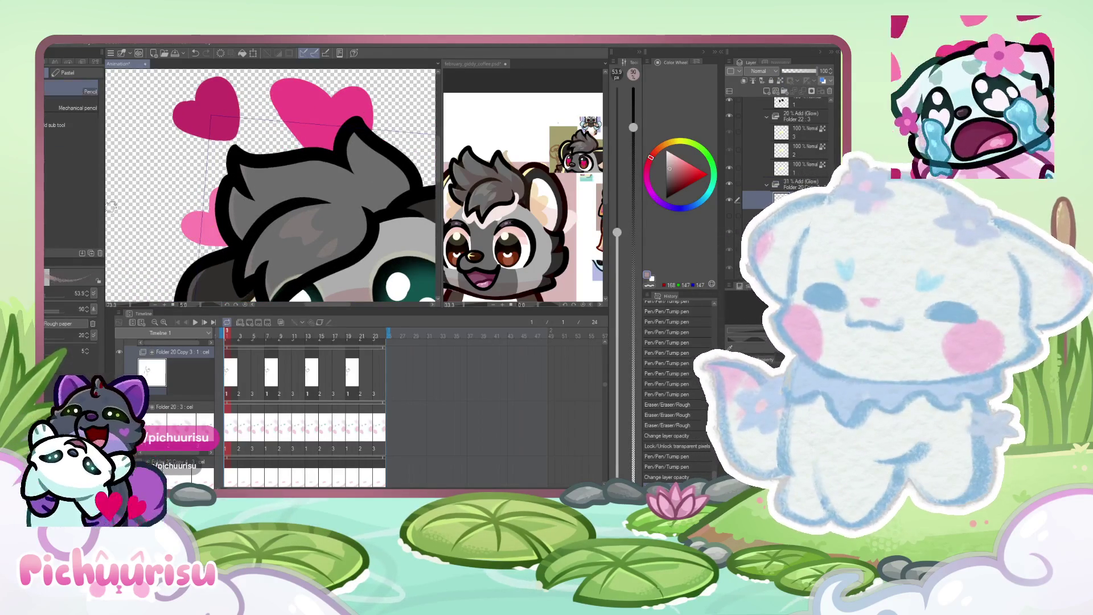
pyautogui.moveTo(349, 109); pyautogui.dragTo(309, 172)
pyautogui.scroll(2, 205, 227)
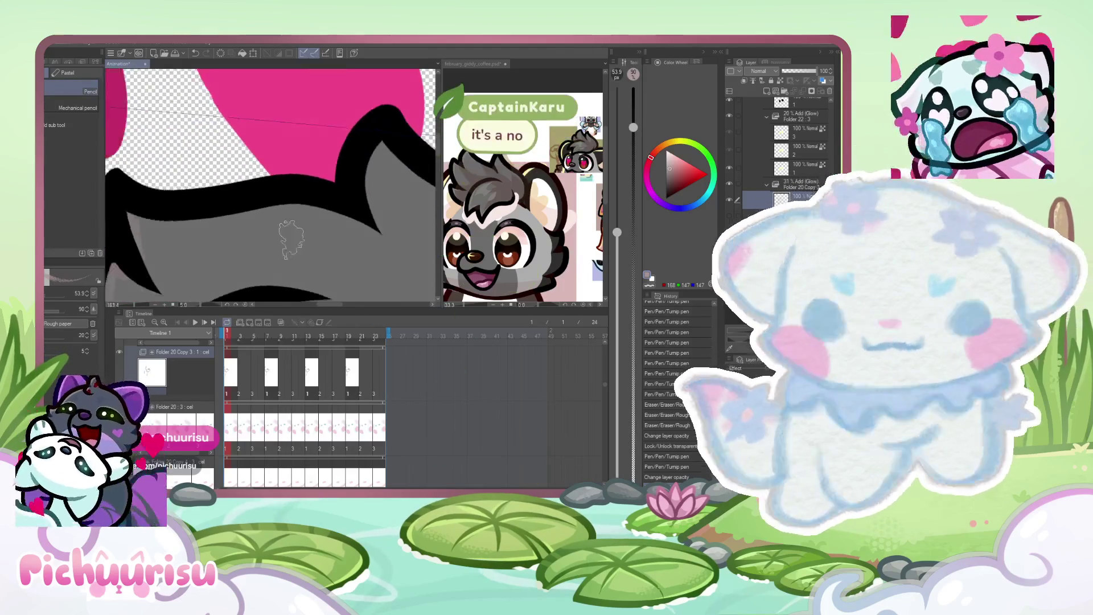
pyautogui.press('p')
pyautogui.scroll(1, 286, 239)
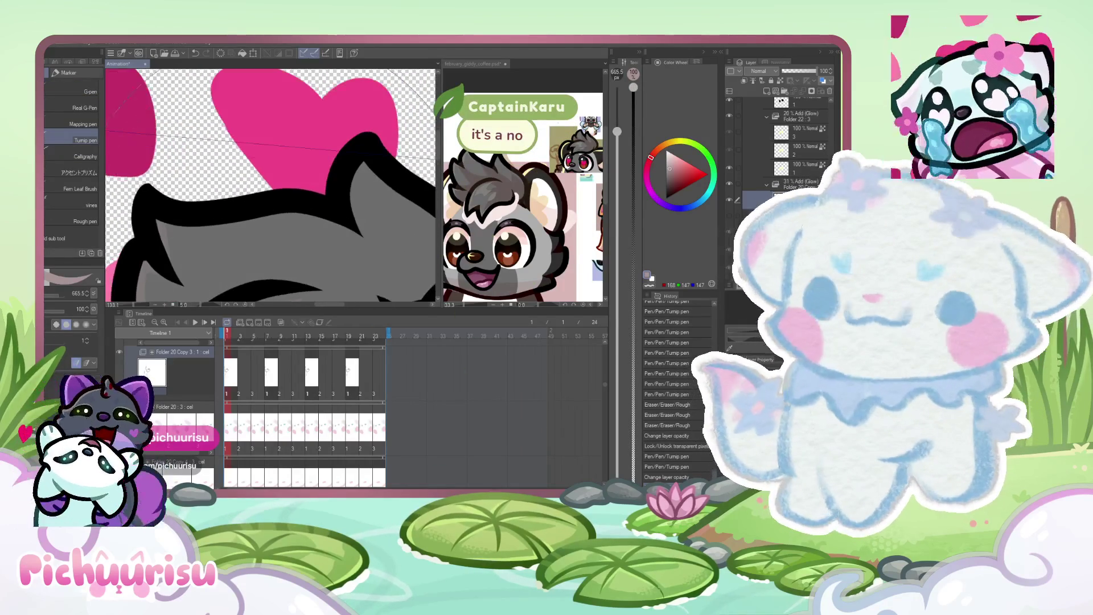
pyautogui.moveTo(617, 132); pyautogui.dragTo(617, 294)
pyautogui.scroll(1, 273, 244)
pyautogui.moveTo(327, 253)
pyautogui.mouseDown()
pyautogui.moveTo(284, 231)
pyautogui.moveTo(276, 270)
pyautogui.moveTo(324, 253)
pyautogui.mouseUp()
pyautogui.scroll(-3, 221, 205)
pyautogui.moveTo(45, 282); pyautogui.dragTo(94, 282)
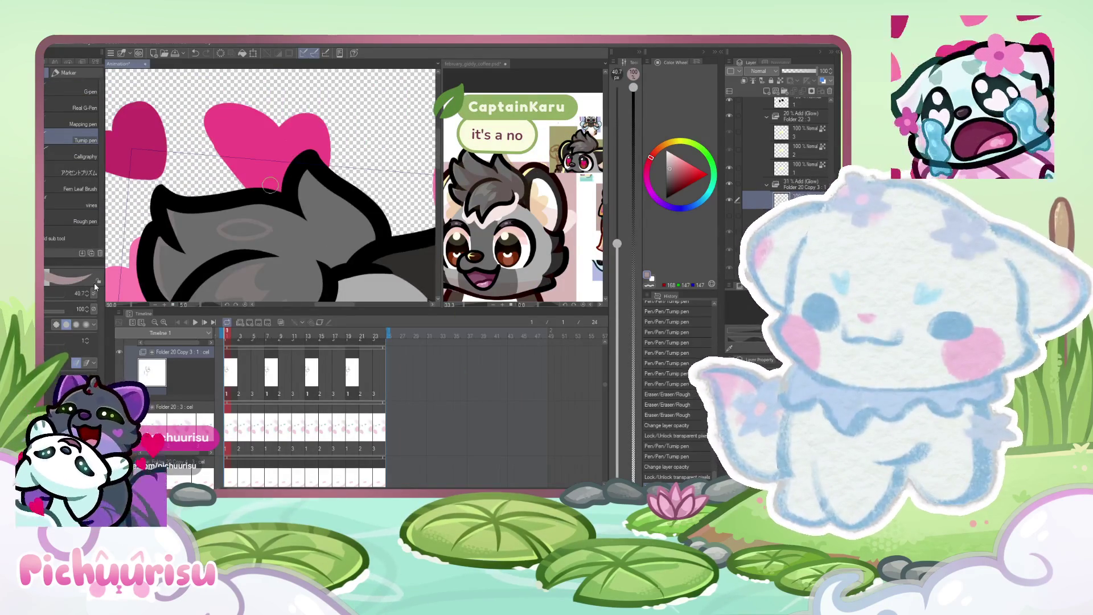
pyautogui.scroll(4, 227, 228)
pyautogui.moveTo(219, 233)
pyautogui.mouseDown()
pyautogui.moveTo(318, 228)
pyautogui.moveTo(209, 227)
pyautogui.moveTo(261, 207)
pyautogui.moveTo(342, 234)
pyautogui.mouseUp()
# Trim the grey-pink marking with the Rough eraser before returning to the marker pen.
pyautogui.press('e')
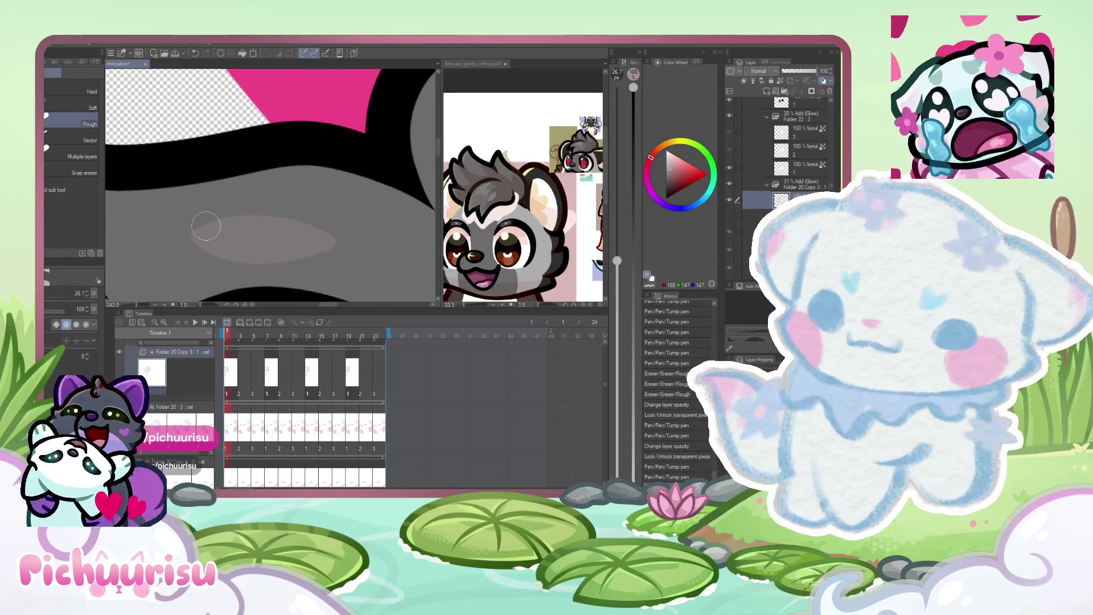
pyautogui.scroll(-5, 220, 261)
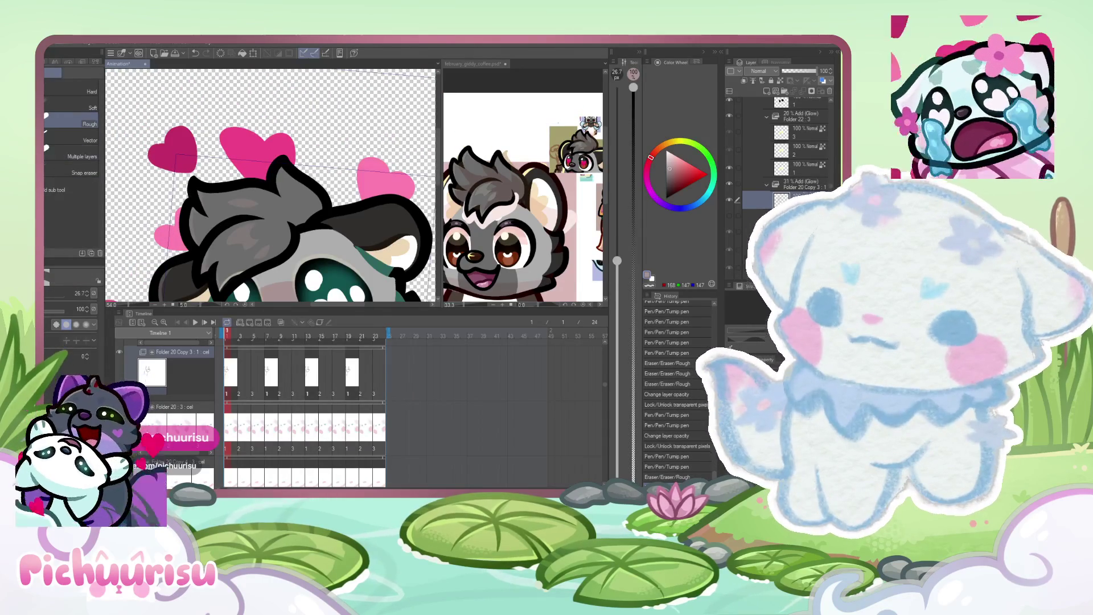
pyautogui.scroll(-2, 202, 229)
pyautogui.press('p')
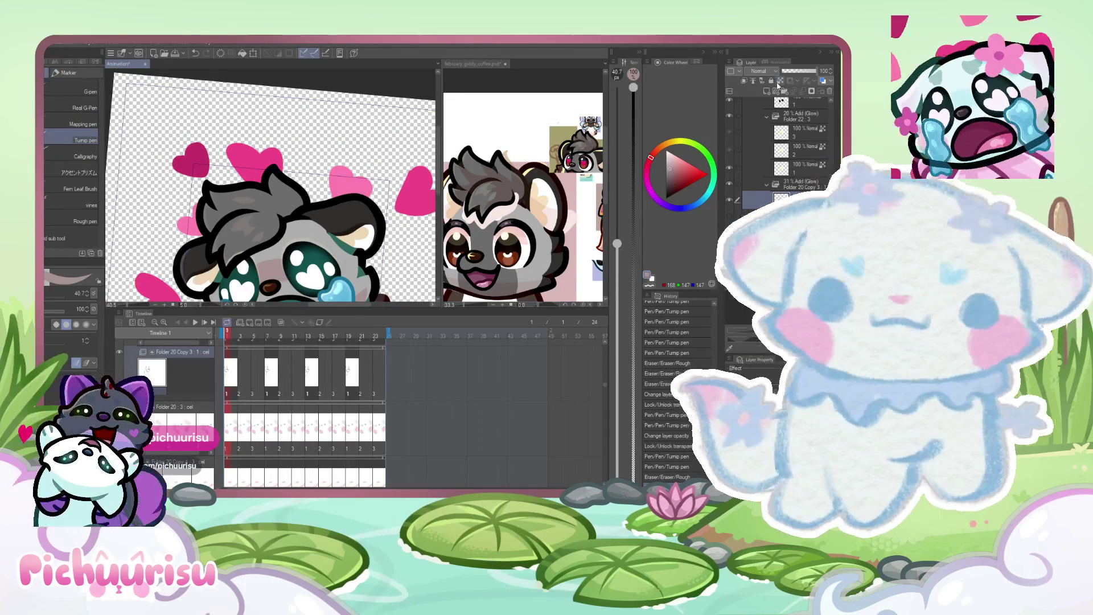
pyautogui.scroll(3, 225, 259)
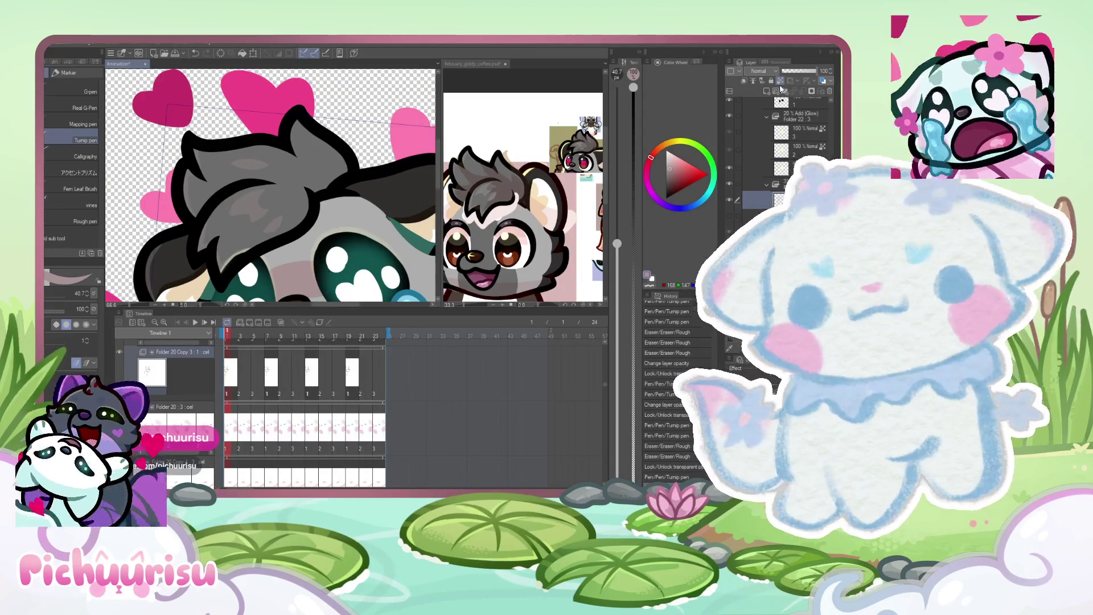
pyautogui.scroll(4, 297, 168)
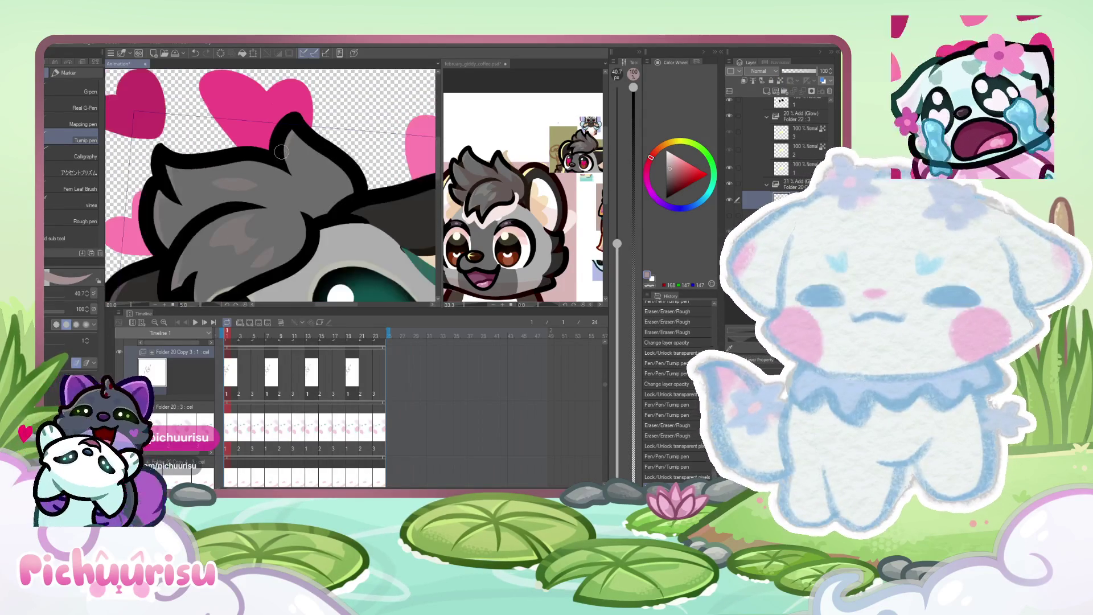
# Eyedrop the ear's grey and bring the february_giddy_coffee reference document forward.
pyautogui.keyDown('alt'); pyautogui.click(304, 136); pyautogui.keyUp('alt')
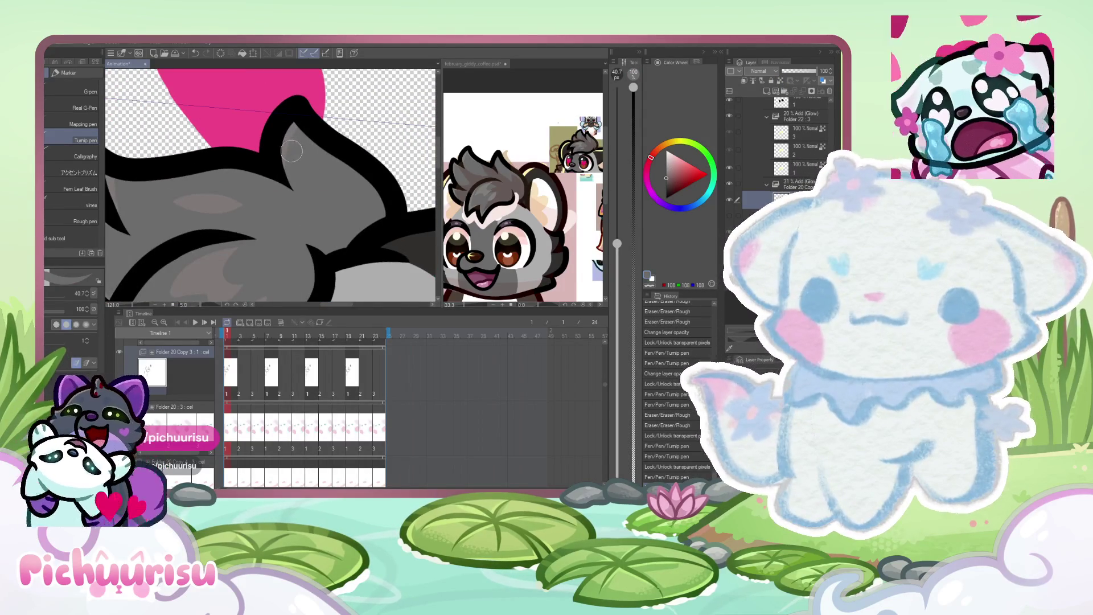
pyautogui.scroll(-3, 291, 149)
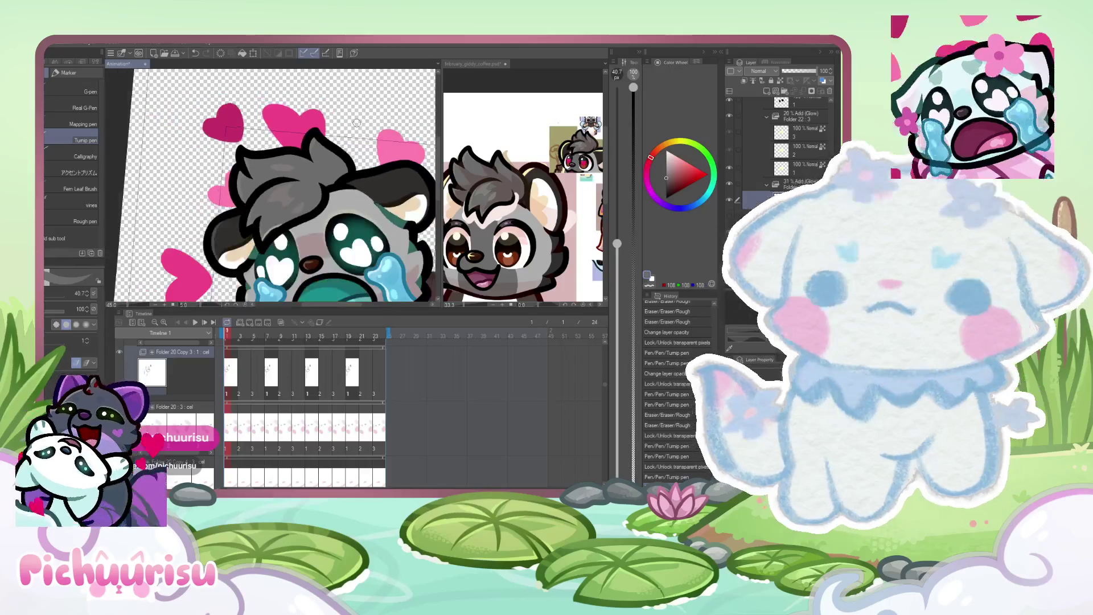
pyautogui.scroll(2, 321, 144)
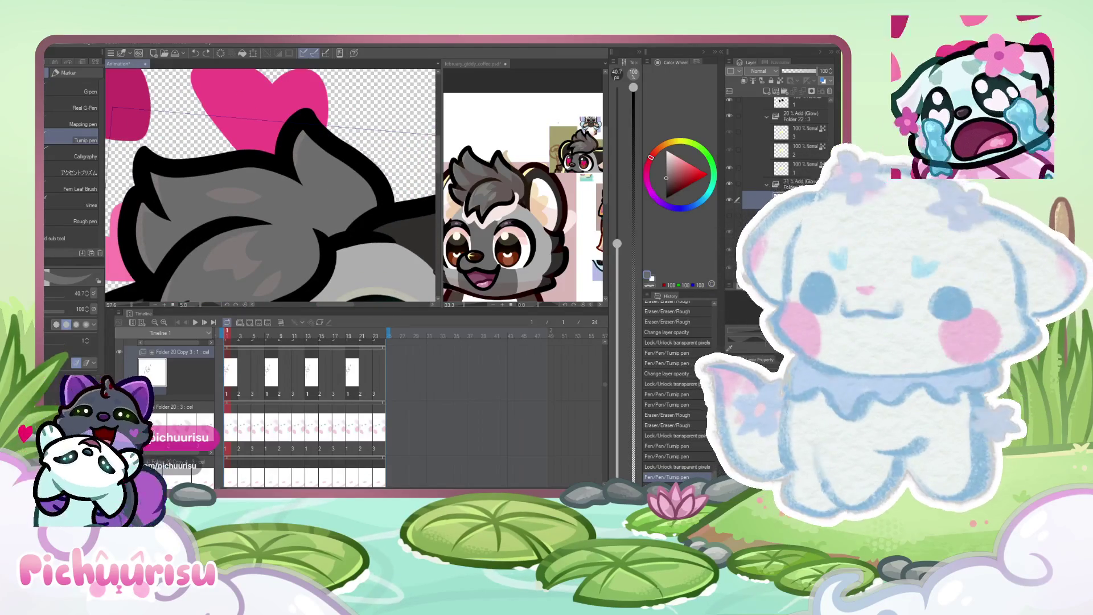
pyautogui.scroll(2, 321, 143)
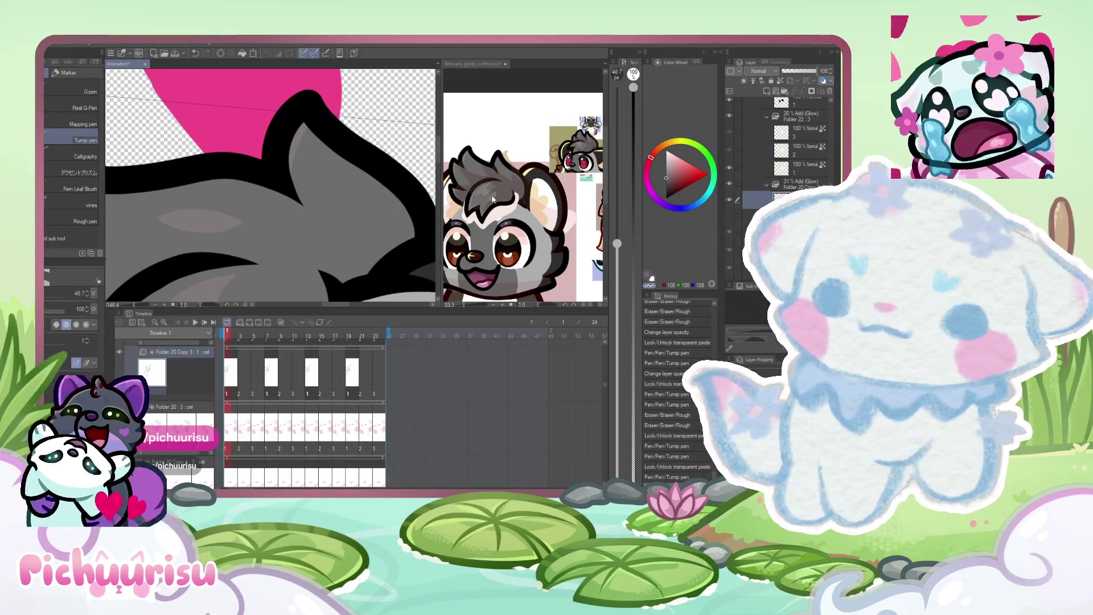
pyautogui.scroll(-4, 267, 197)
pyautogui.scroll(-1, 267, 197)
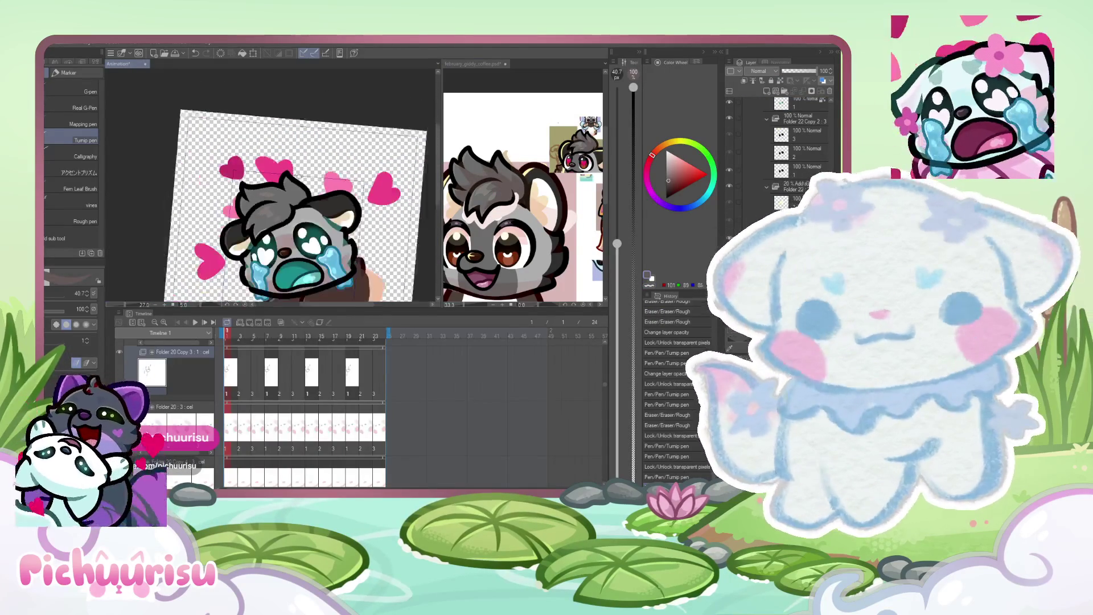
pyautogui.click(513, 261)
# Back in the animation, paint a fur stroke, jump to frame 5 and delete an unneeded layer.
pyautogui.scroll(-2, 515, 250)
pyautogui.scroll(1, 529, 239)
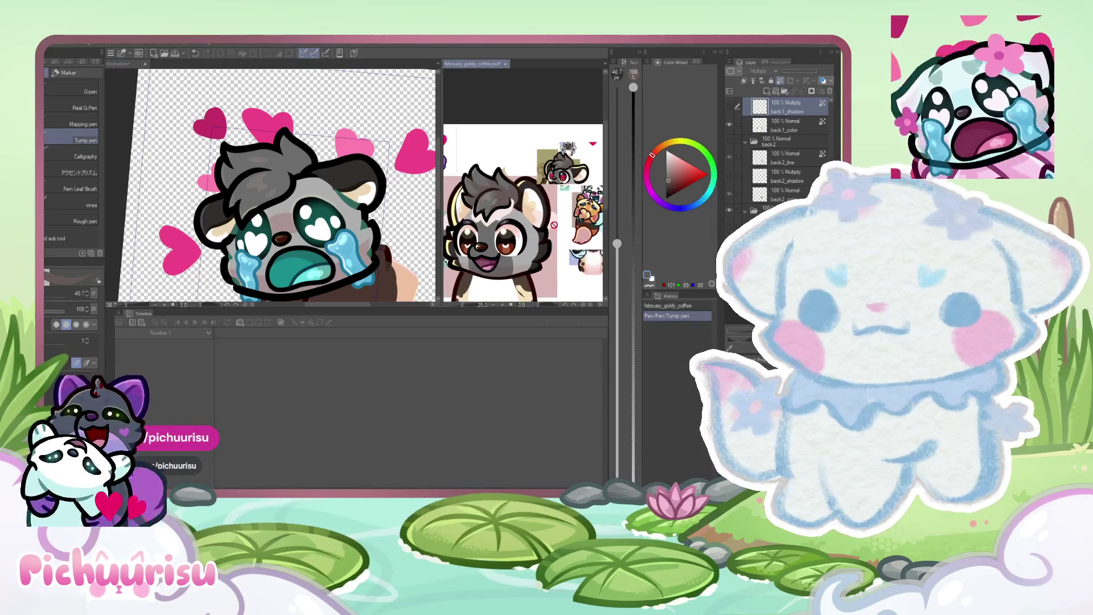
pyautogui.click(302, 226)
pyautogui.scroll(3, 269, 185)
pyautogui.scroll(2, 269, 185)
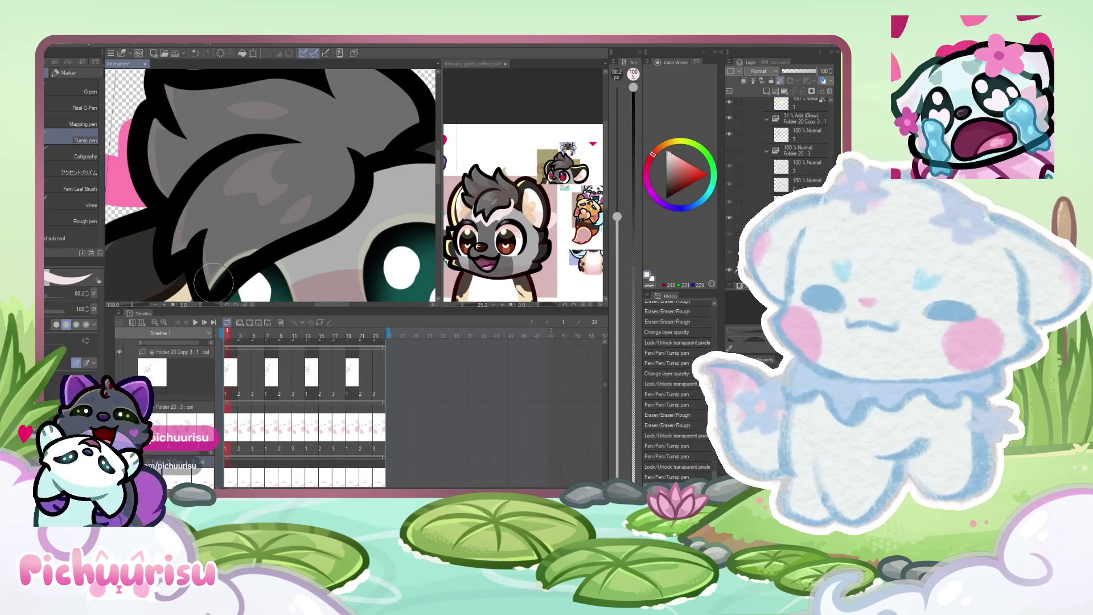
pyautogui.moveTo(343, 185); pyautogui.dragTo(306, 213)
pyautogui.scroll(-1, 779, 148)
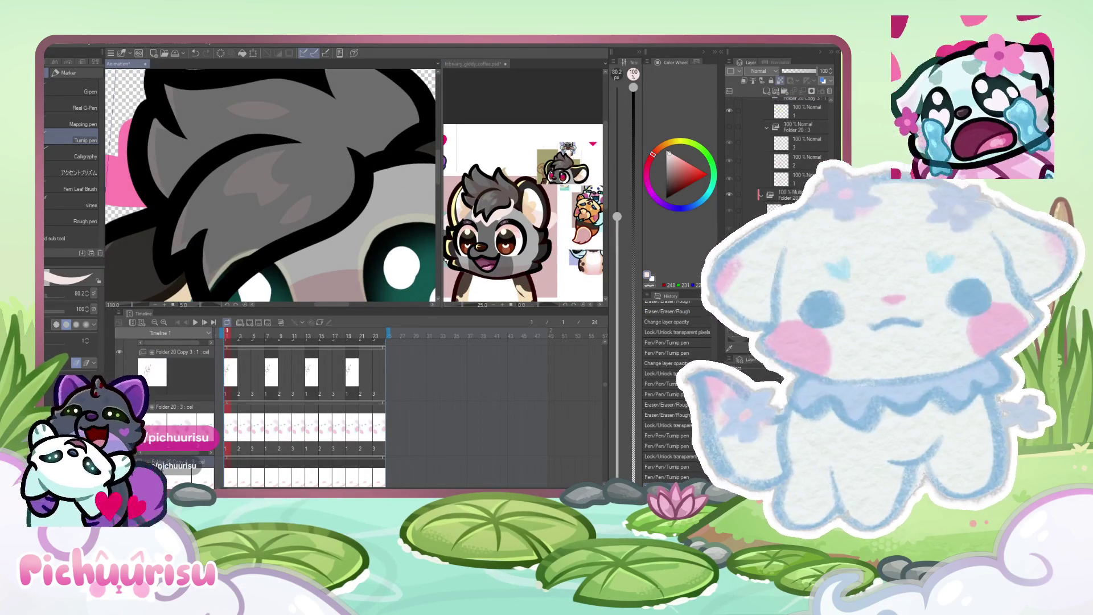
pyautogui.click(254, 331)
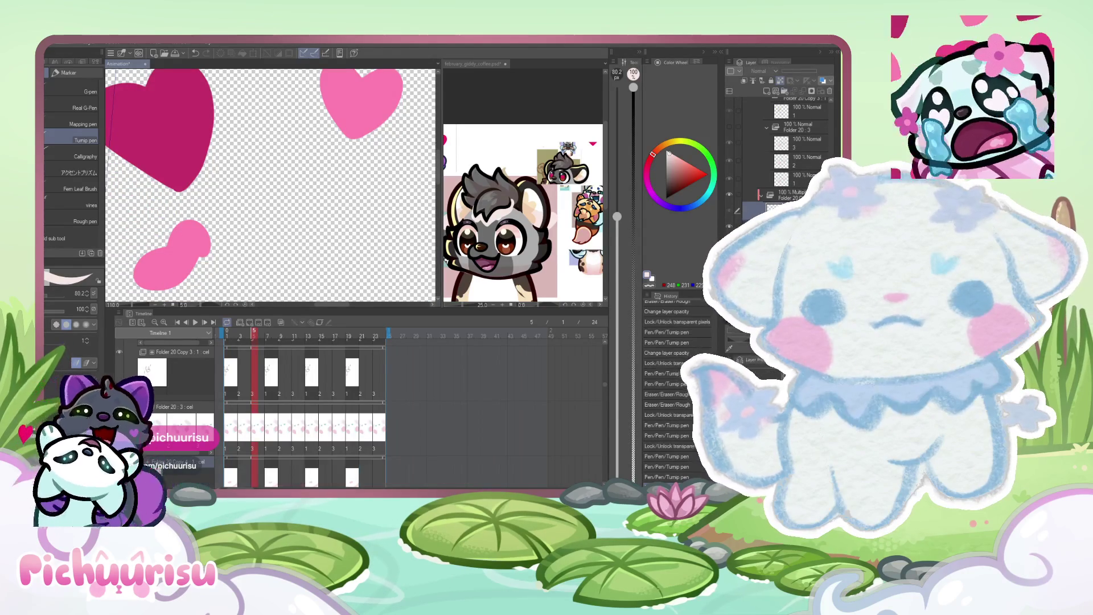
pyautogui.press('Delete')
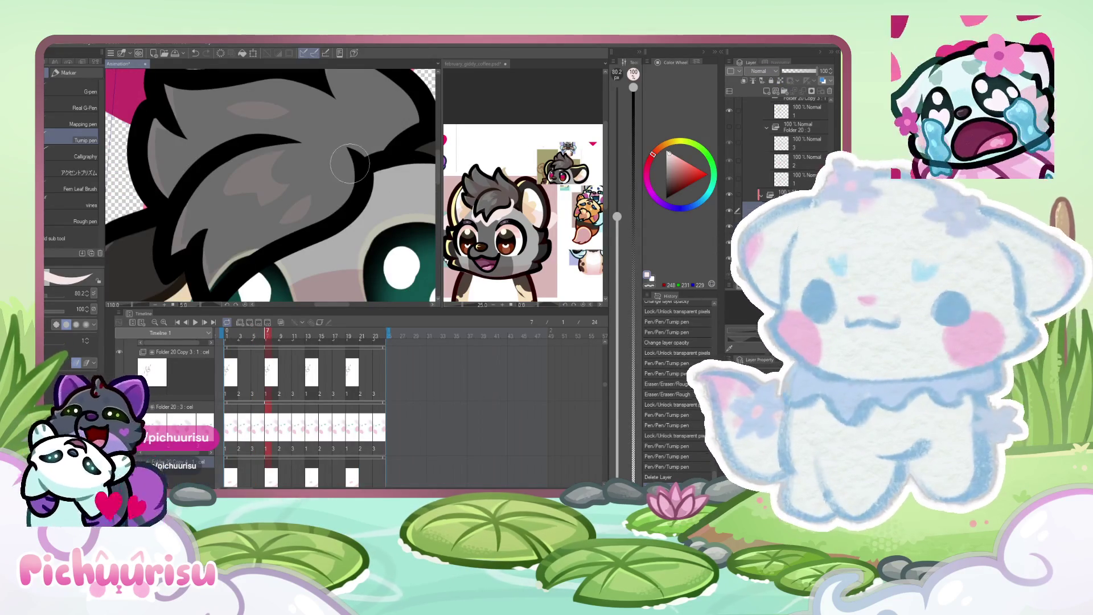
# Paint grey over the top of the head and the fur, then erase the excess.
pyautogui.moveTo(336, 182)
pyautogui.mouseDown()
pyautogui.moveTo(279, 101)
pyautogui.moveTo(364, 182)
pyautogui.moveTo(342, 148)
pyautogui.mouseUp()
pyautogui.scroll(-2, 279, 101)
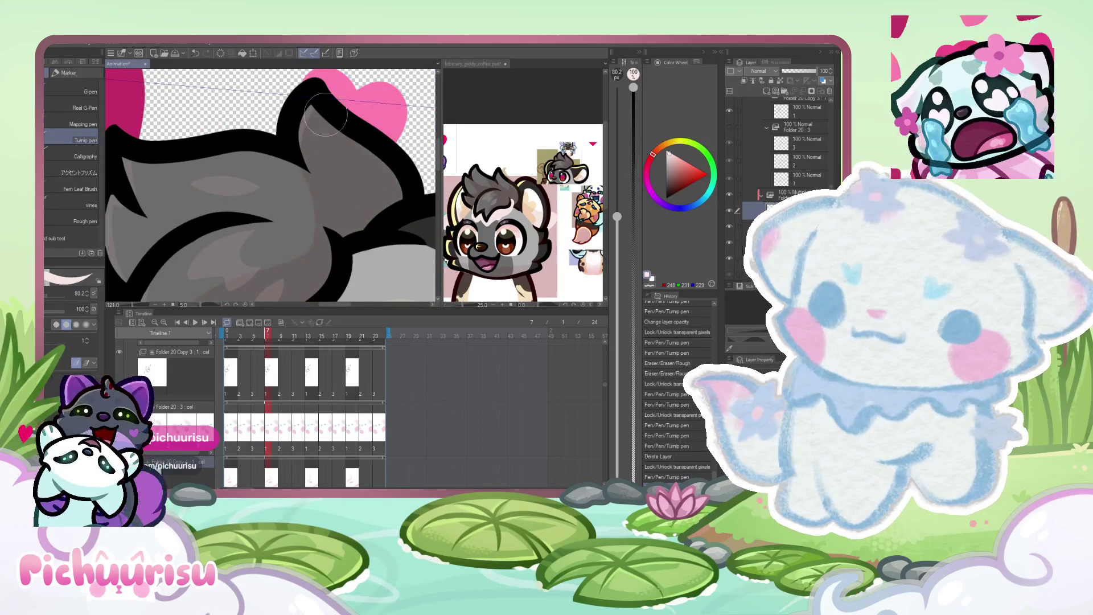
pyautogui.scroll(-2, 281, 175)
pyautogui.scroll(3, 281, 175)
pyautogui.moveTo(284, 211); pyautogui.dragTo(313, 267)
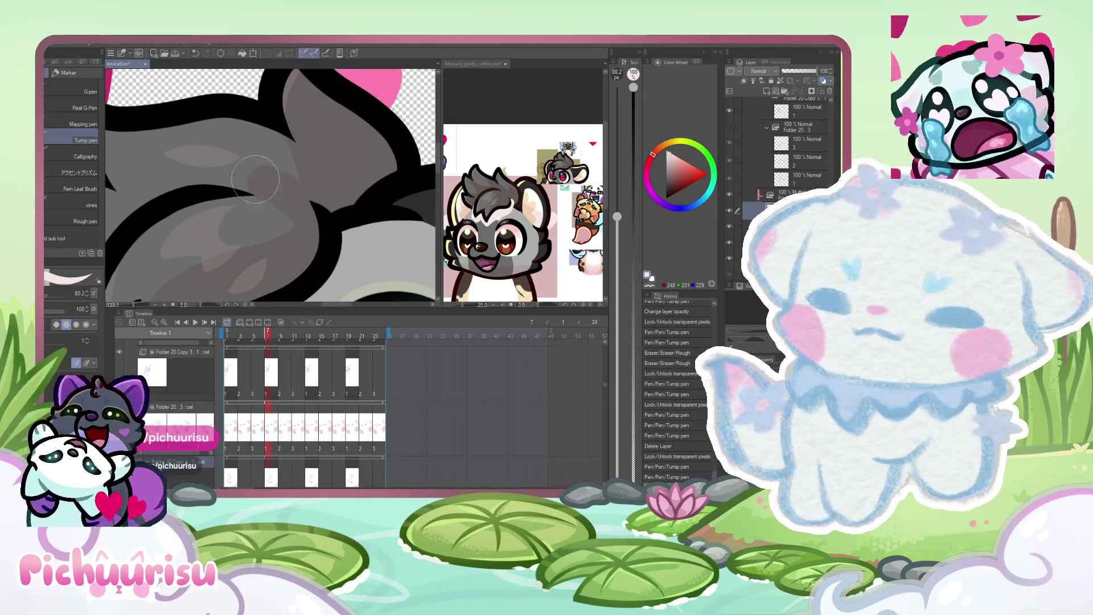
pyautogui.scroll(-2, 267, 194)
pyautogui.scroll(3, 267, 194)
pyautogui.moveTo(243, 200); pyautogui.dragTo(214, 199)
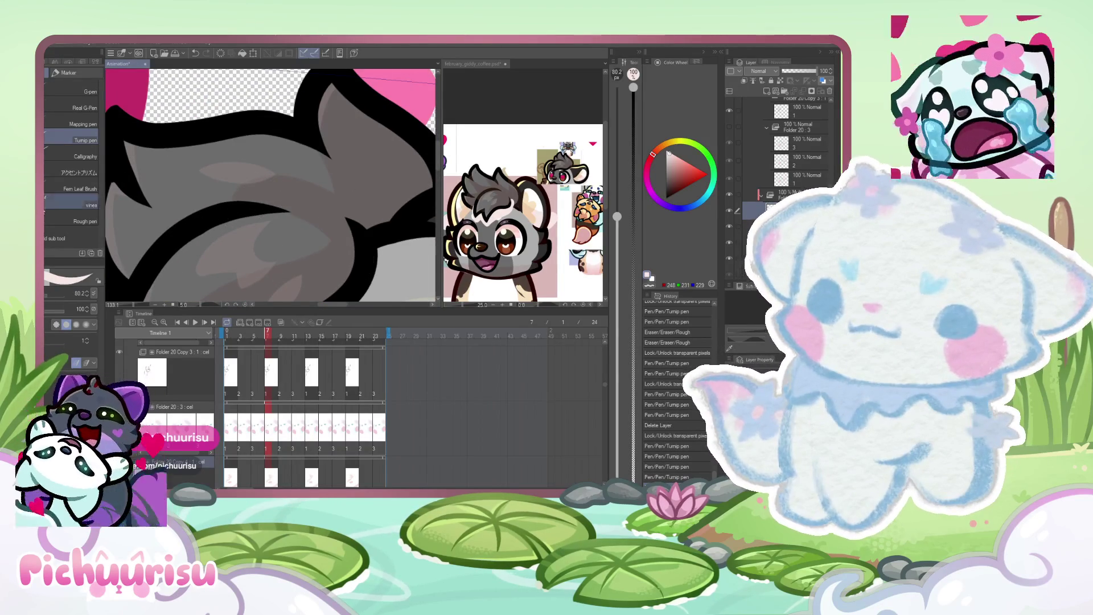
pyautogui.press('e')
pyautogui.scroll(2, 289, 196)
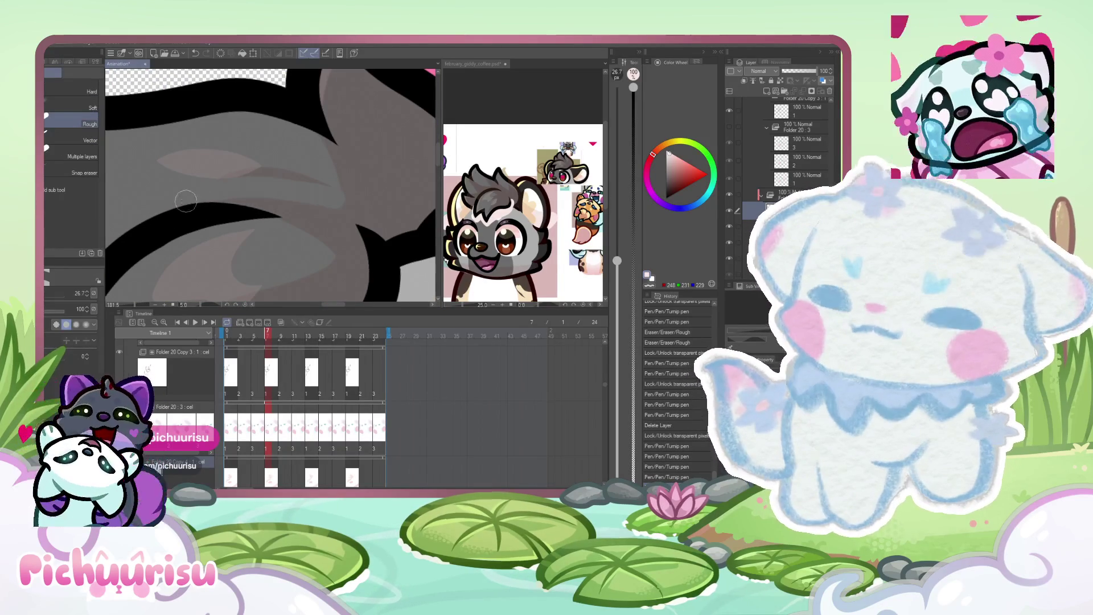
pyautogui.moveTo(152, 162); pyautogui.dragTo(273, 172)
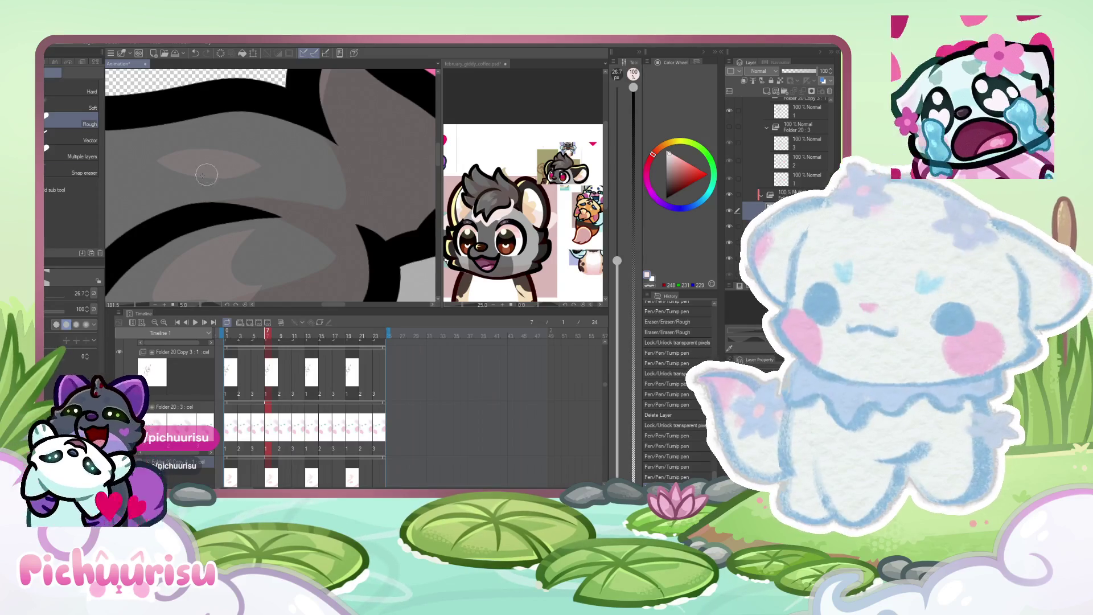
pyautogui.scroll(-1, 203, 198)
pyautogui.moveTo(274, 216)
pyautogui.mouseDown()
pyautogui.moveTo(317, 219)
pyautogui.moveTo(301, 137)
pyautogui.mouseUp()
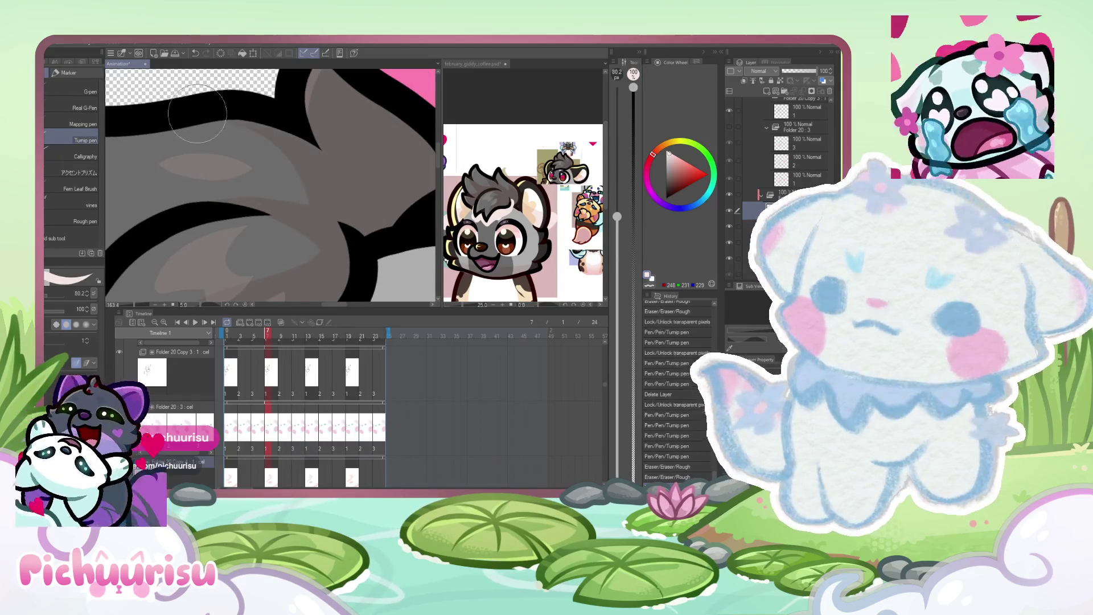
# Add more grey hair strokes, tidy the marking's edge and shrink the brush to about 15.
pyautogui.press('p')
pyautogui.scroll(-4, 252, 211)
pyautogui.scroll(4, 252, 212)
pyautogui.moveTo(239, 216); pyautogui.dragTo(341, 245)
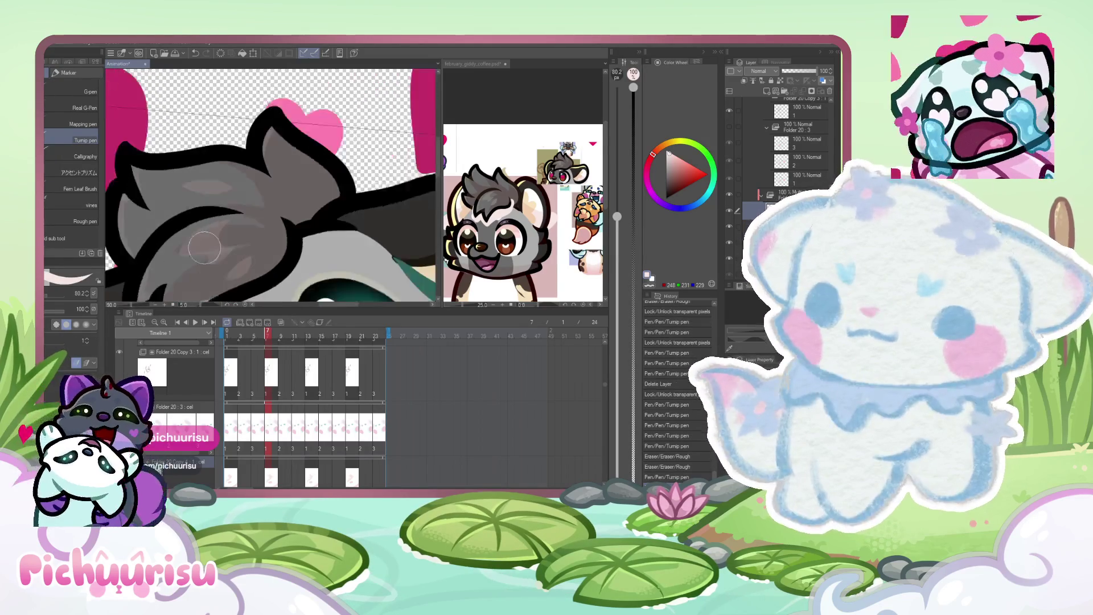
pyautogui.press('e')
pyautogui.scroll(4, 163, 241)
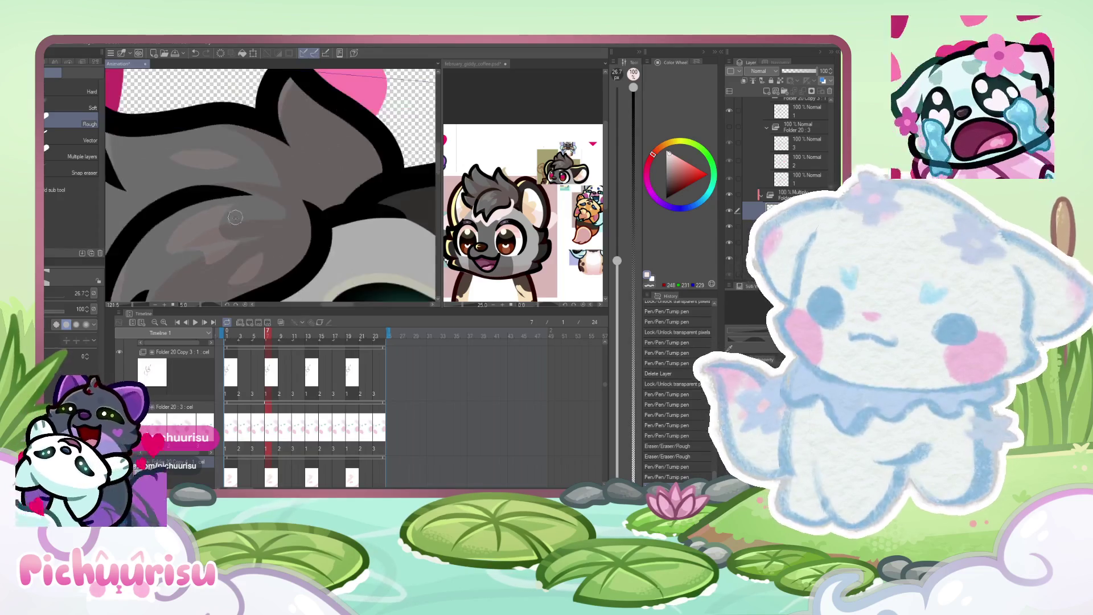
pyautogui.moveTo(205, 239); pyautogui.dragTo(267, 238)
pyautogui.scroll(-5, 170, 228)
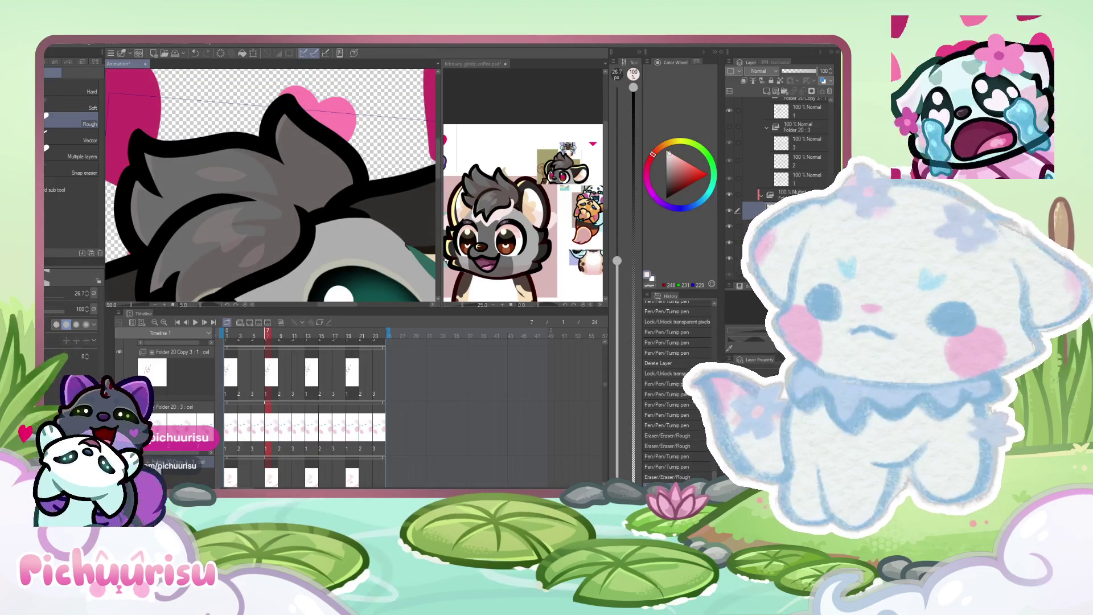
pyautogui.press('p')
pyautogui.moveTo(264, 233); pyautogui.dragTo(234, 259)
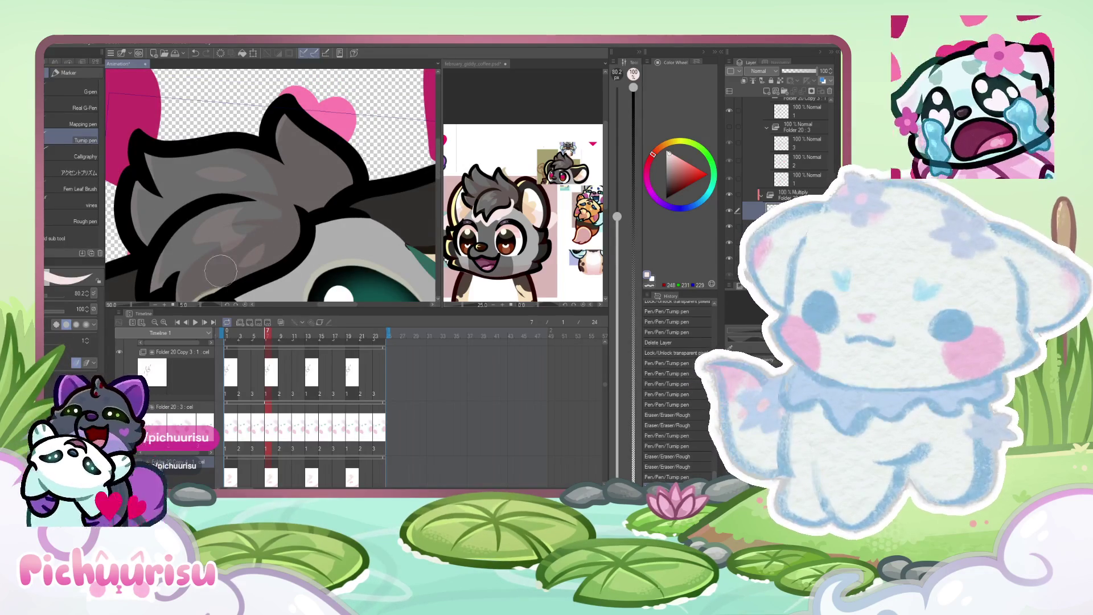
pyautogui.scroll(3, 234, 259)
pyautogui.press('[')
pyautogui.press('[')
pyautogui.press('[')
pyautogui.scroll(3, 264, 205)
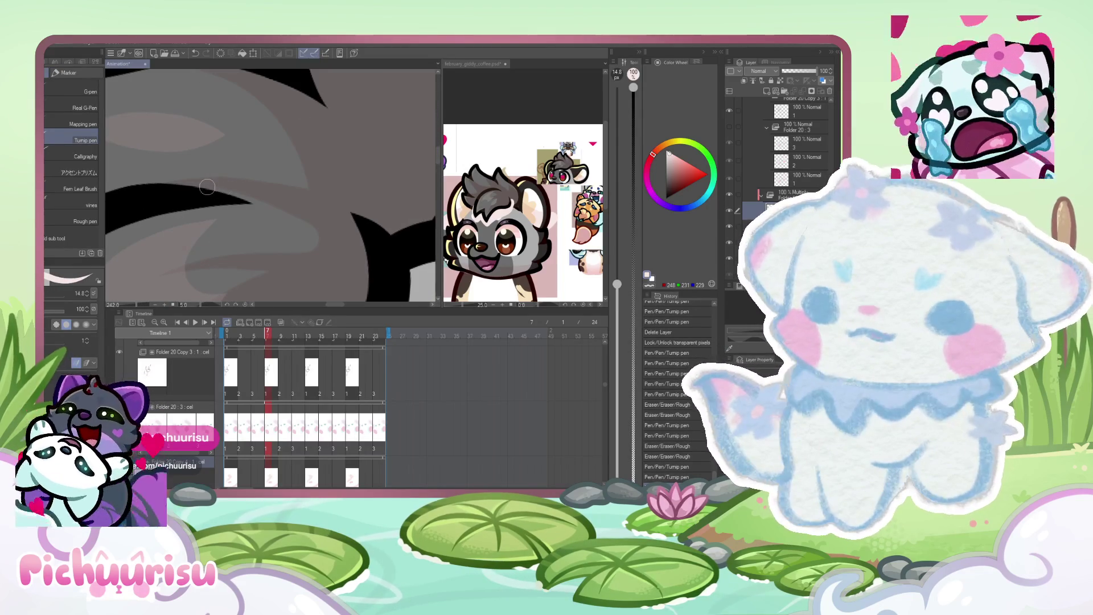
pyautogui.scroll(-3, 288, 202)
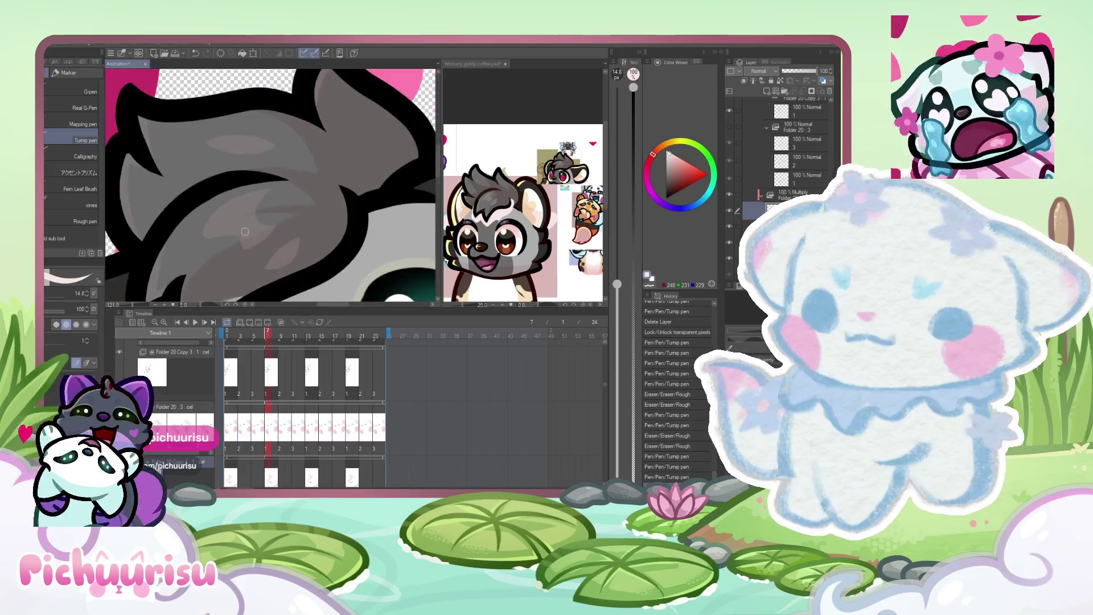
# Erase stray marks around the ear and add another stroke to the fur markings.
pyautogui.press('e')
pyautogui.scroll(2, 251, 210)
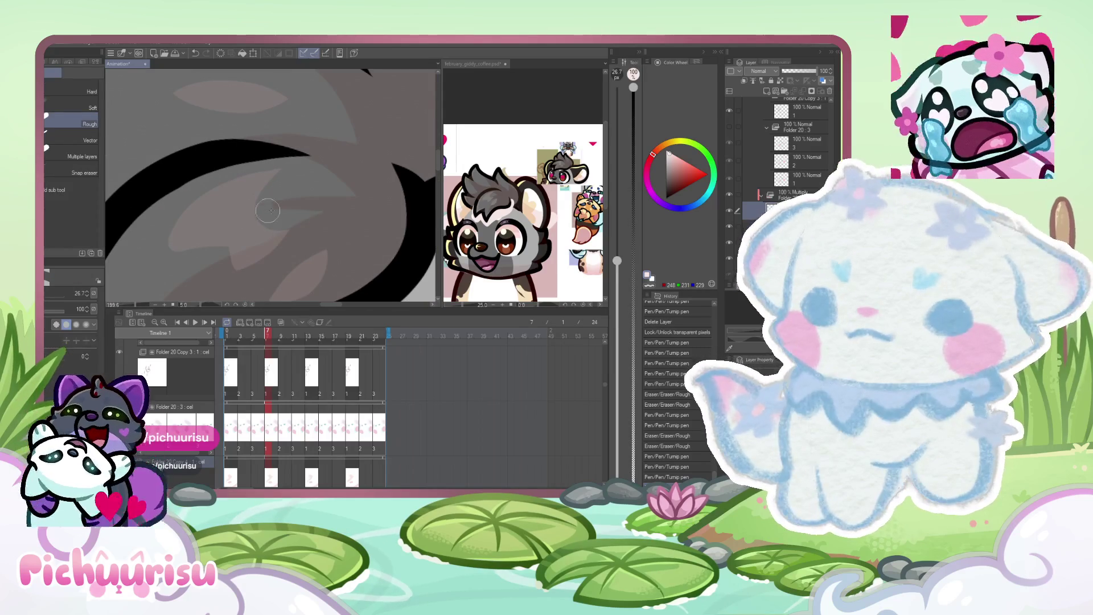
pyautogui.scroll(-4, 221, 195)
pyautogui.scroll(2, 208, 237)
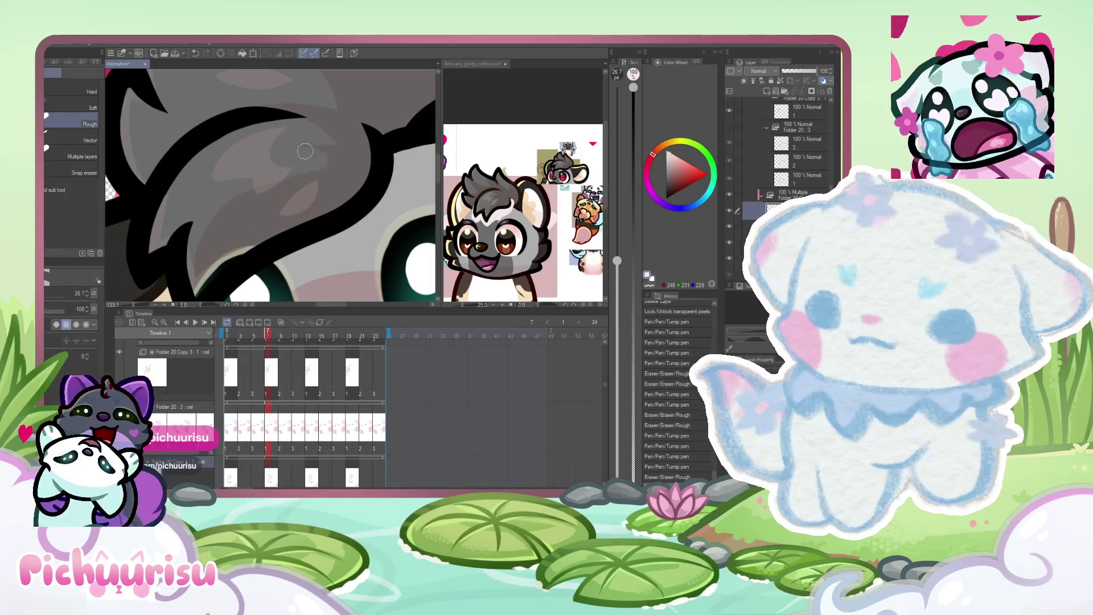
pyautogui.moveTo(334, 163)
pyautogui.mouseDown()
pyautogui.moveTo(262, 188)
pyautogui.moveTo(228, 239)
pyautogui.mouseUp()
pyautogui.scroll(-3, 227, 227)
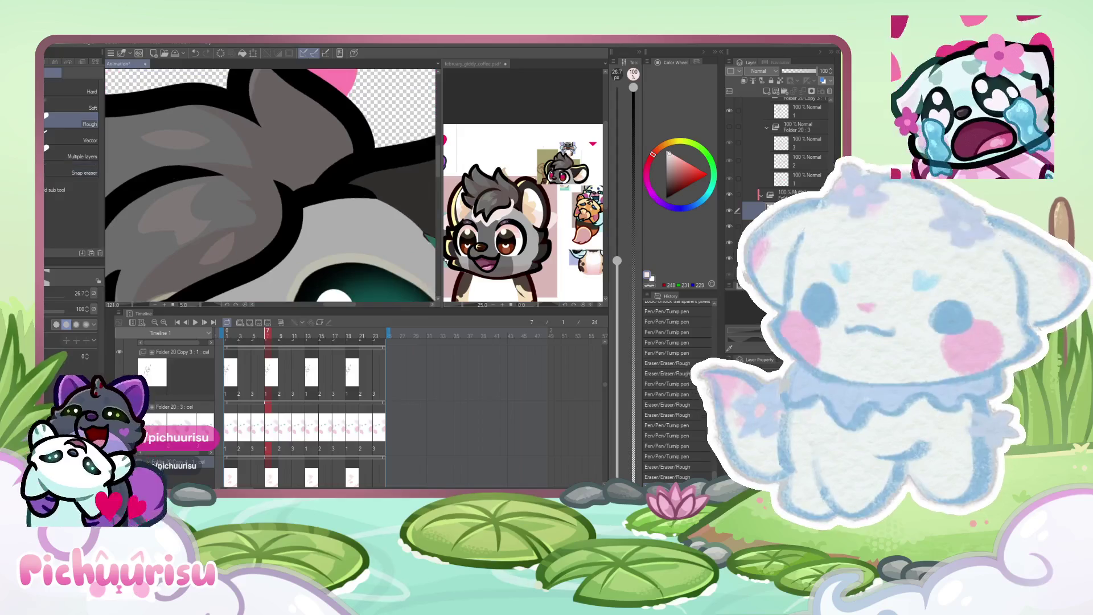
pyautogui.scroll(2, 228, 227)
pyautogui.press('p')
pyautogui.scroll(5, 236, 280)
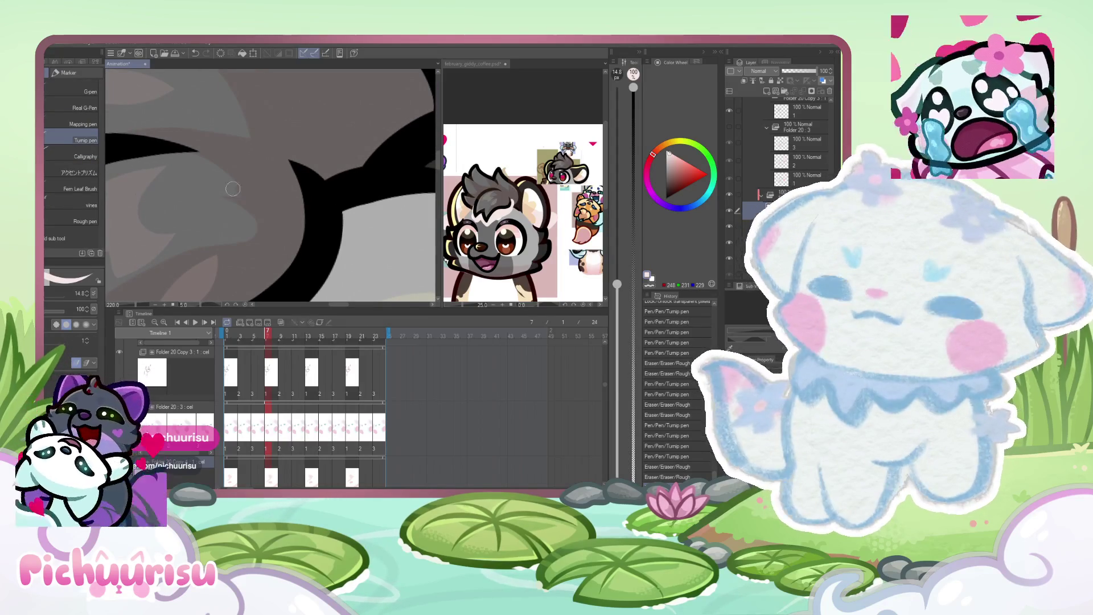
pyautogui.moveTo(240, 249); pyautogui.dragTo(211, 205)
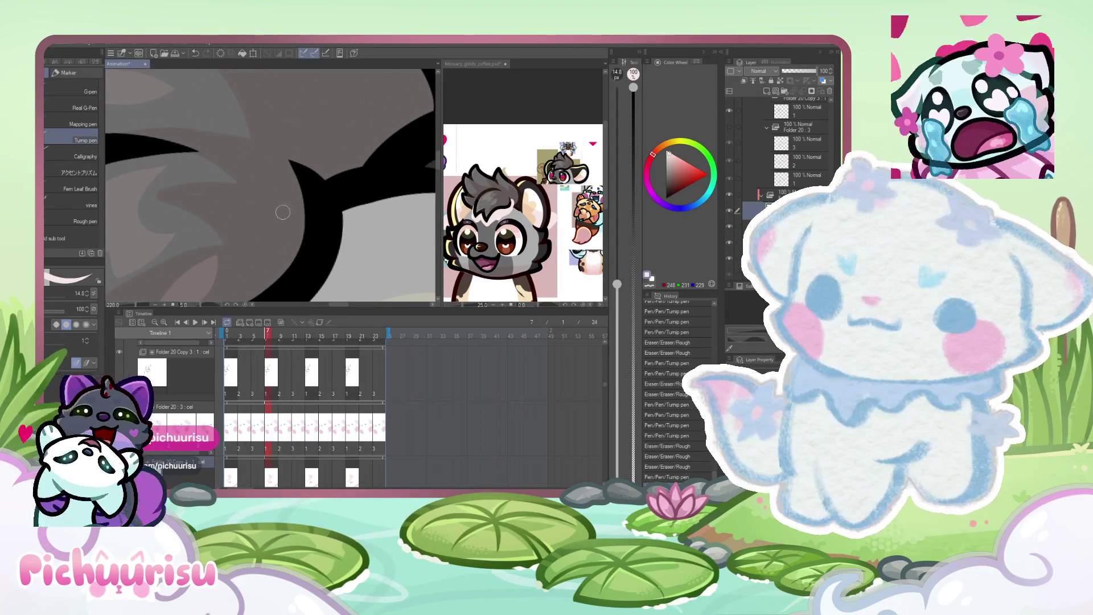
pyautogui.scroll(-5, 194, 228)
pyautogui.scroll(4, 182, 239)
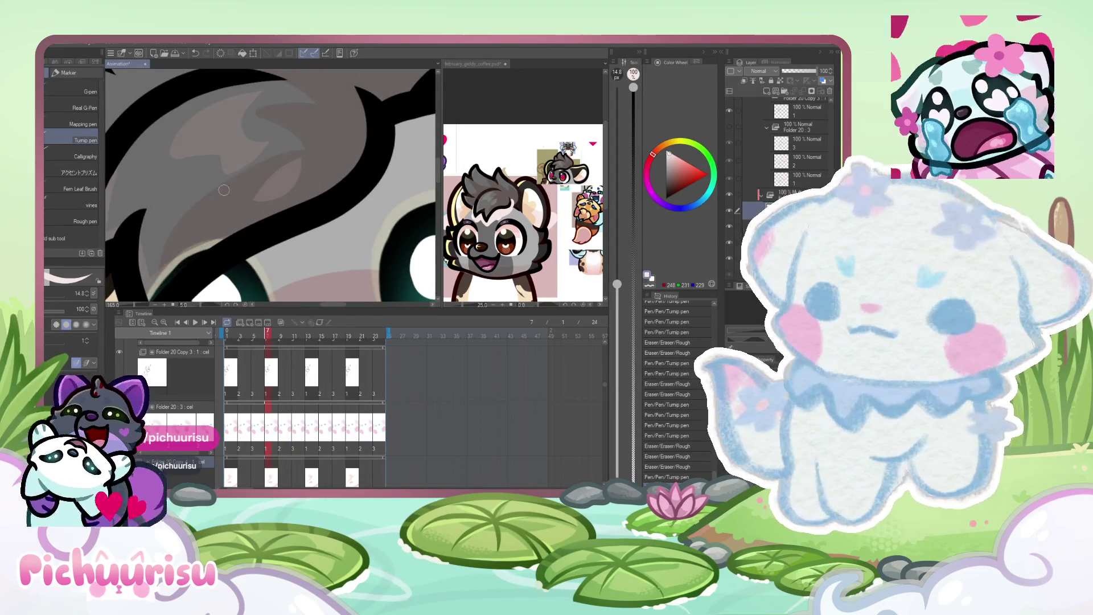
pyautogui.scroll(-4, 214, 196)
pyautogui.scroll(4, 177, 164)
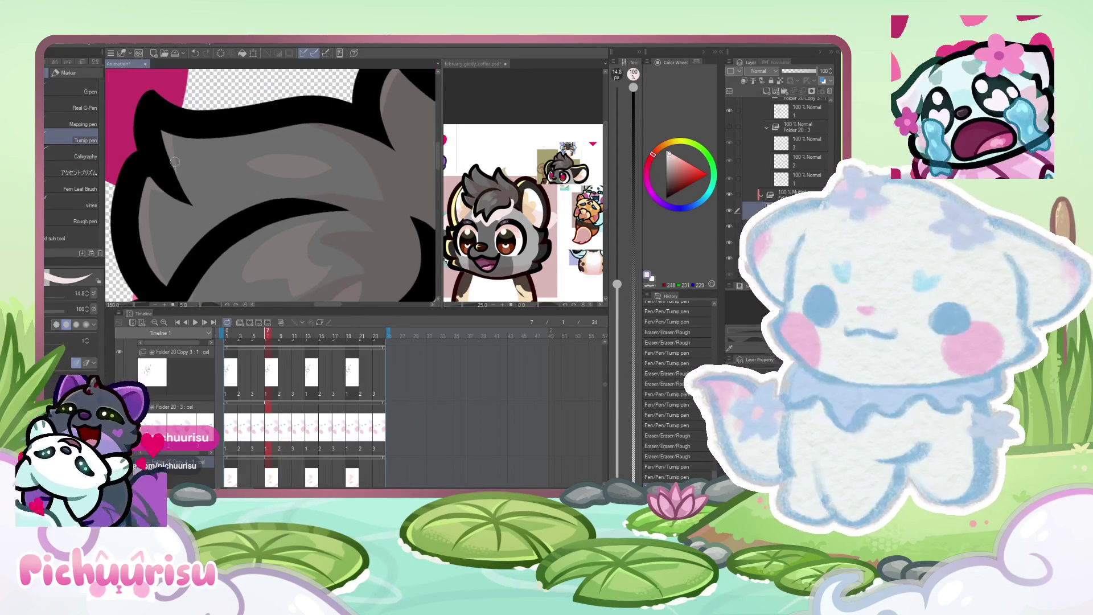
# Touch up the inner ear, add fur strokes and patch the gap in the left outline.
pyautogui.moveTo(165, 152)
pyautogui.mouseDown()
pyautogui.moveTo(205, 199)
pyautogui.moveTo(158, 233)
pyautogui.mouseUp()
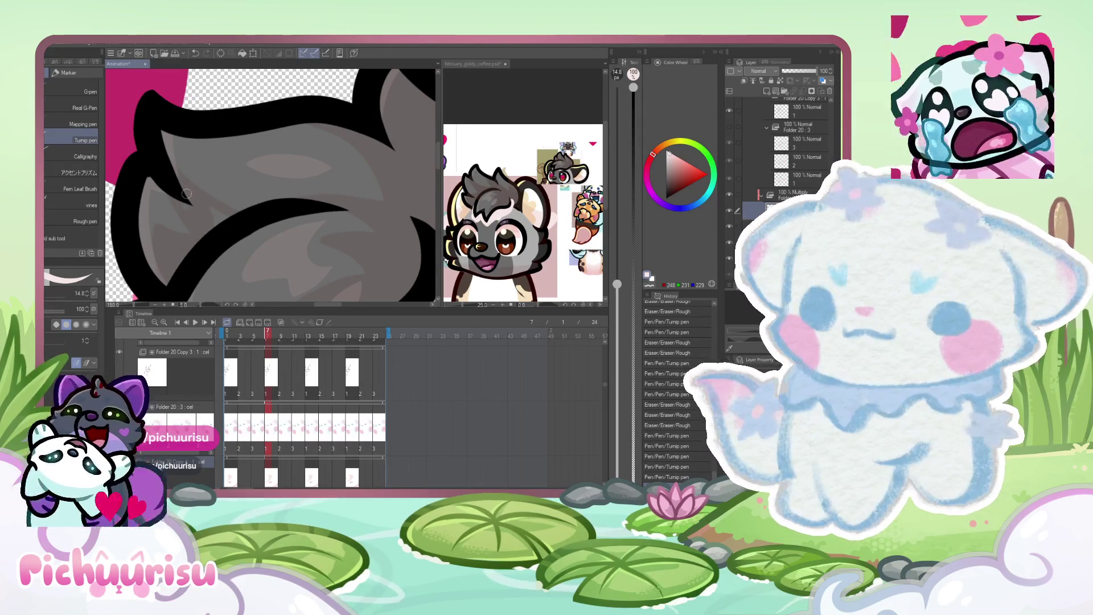
pyautogui.moveTo(252, 206); pyautogui.dragTo(197, 196)
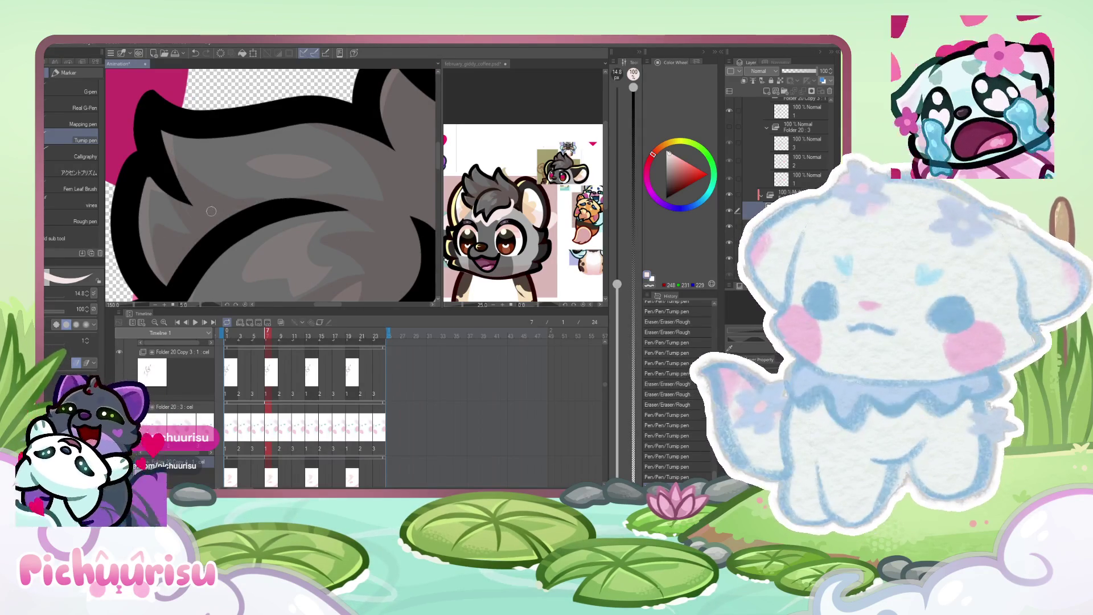
pyautogui.scroll(3, 197, 213)
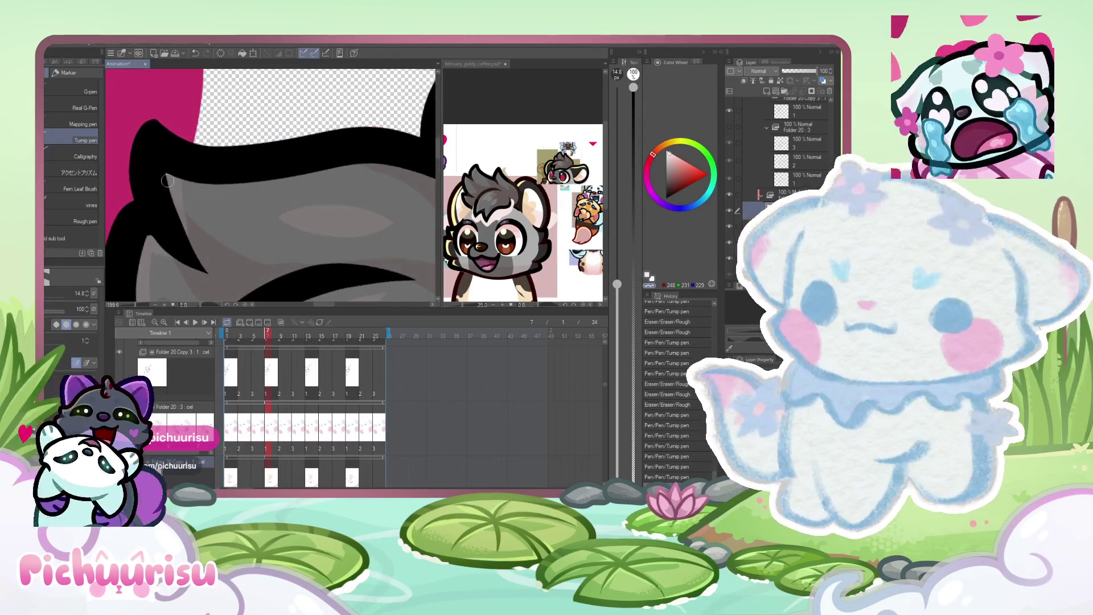
pyautogui.moveTo(132, 178); pyautogui.dragTo(144, 188)
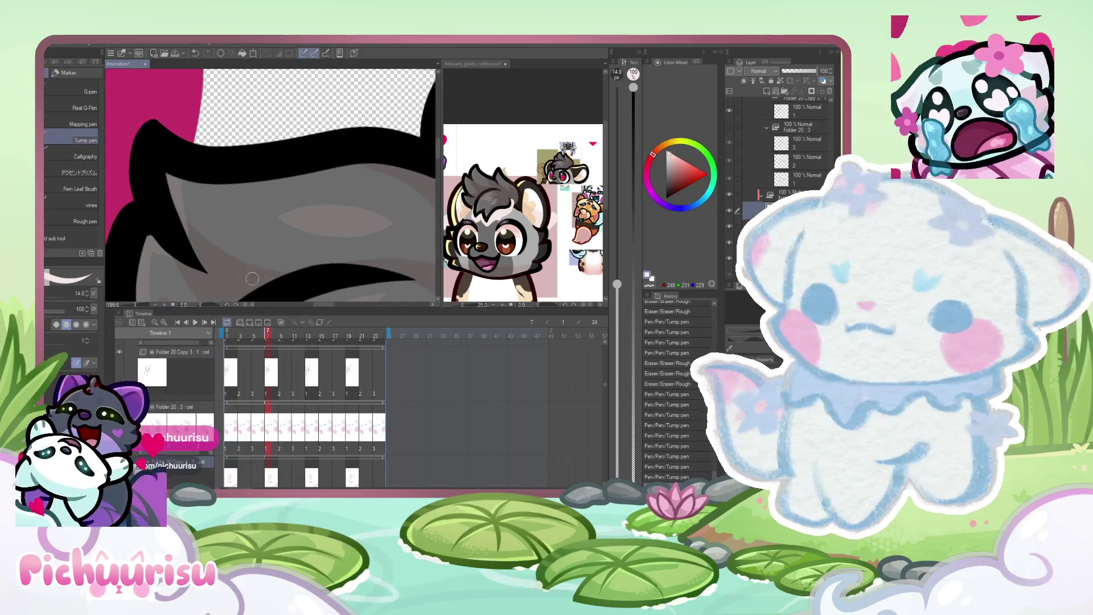
pyautogui.moveTo(250, 278); pyautogui.dragTo(263, 280)
pyautogui.scroll(-2, 250, 279)
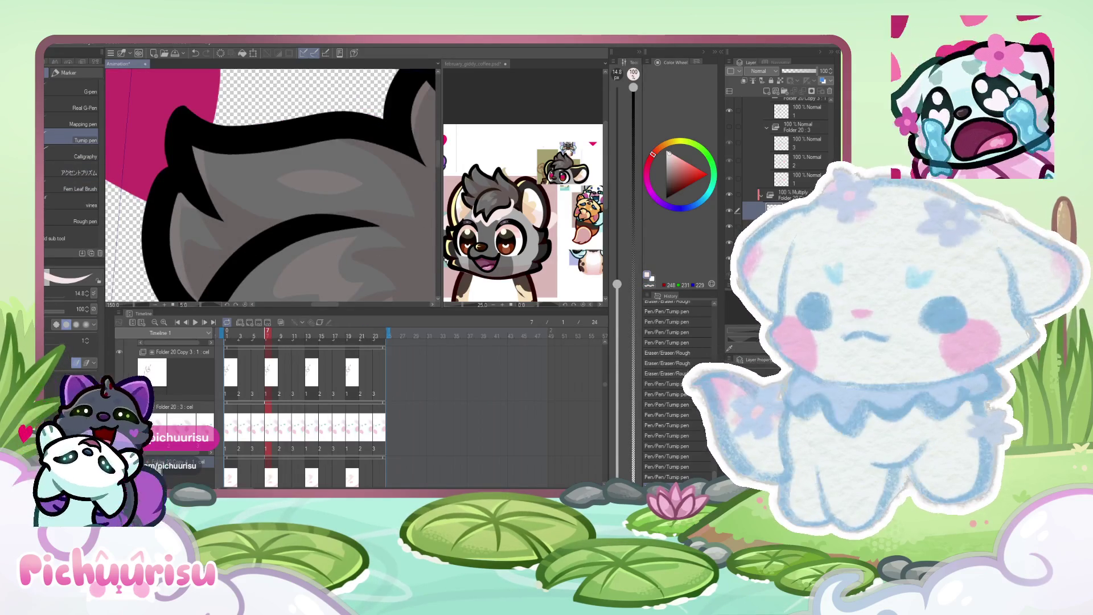
pyautogui.press('e')
pyautogui.scroll(-3, 161, 226)
pyautogui.scroll(2, 161, 226)
pyautogui.scroll(-3, 162, 226)
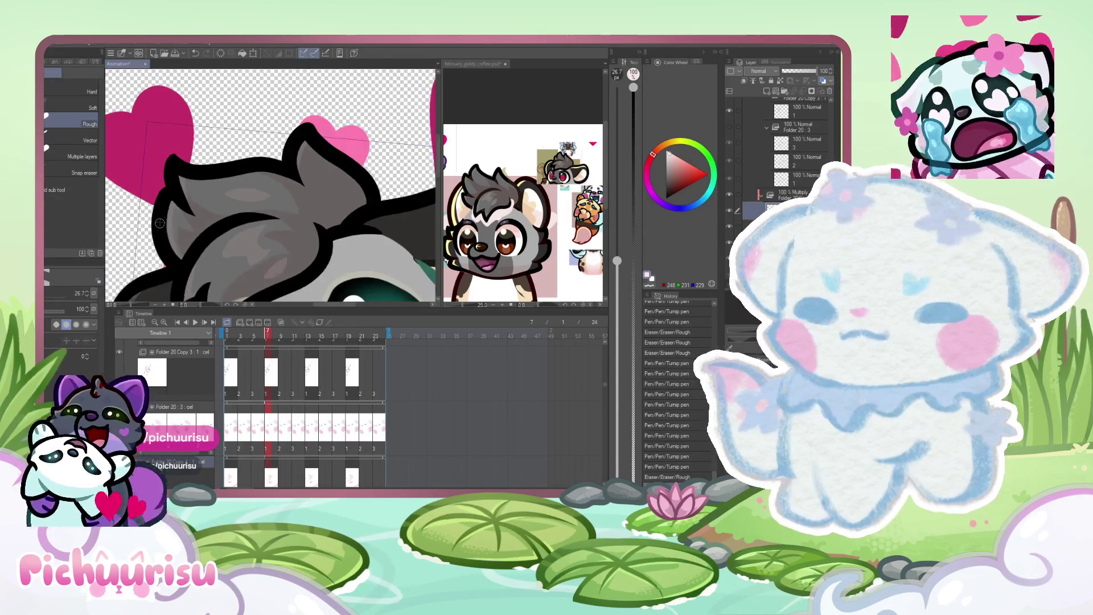
pyautogui.scroll(-5, 161, 227)
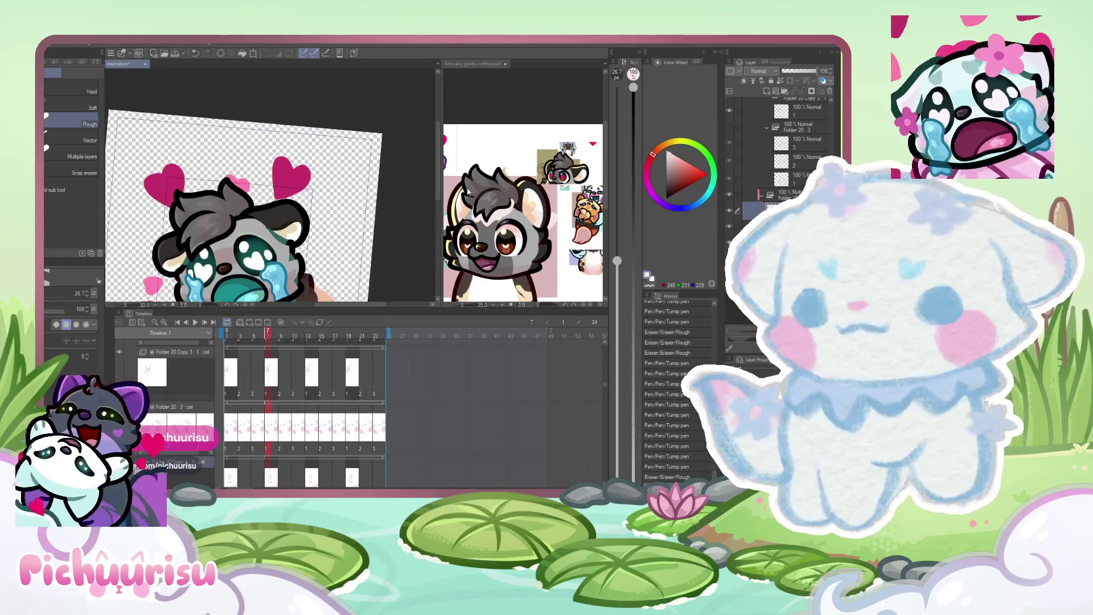
# Switch back to the Turnip pen and enlarge its brush size to 611.5.
pyautogui.scroll(-1, 237, 202)
pyautogui.press('p')
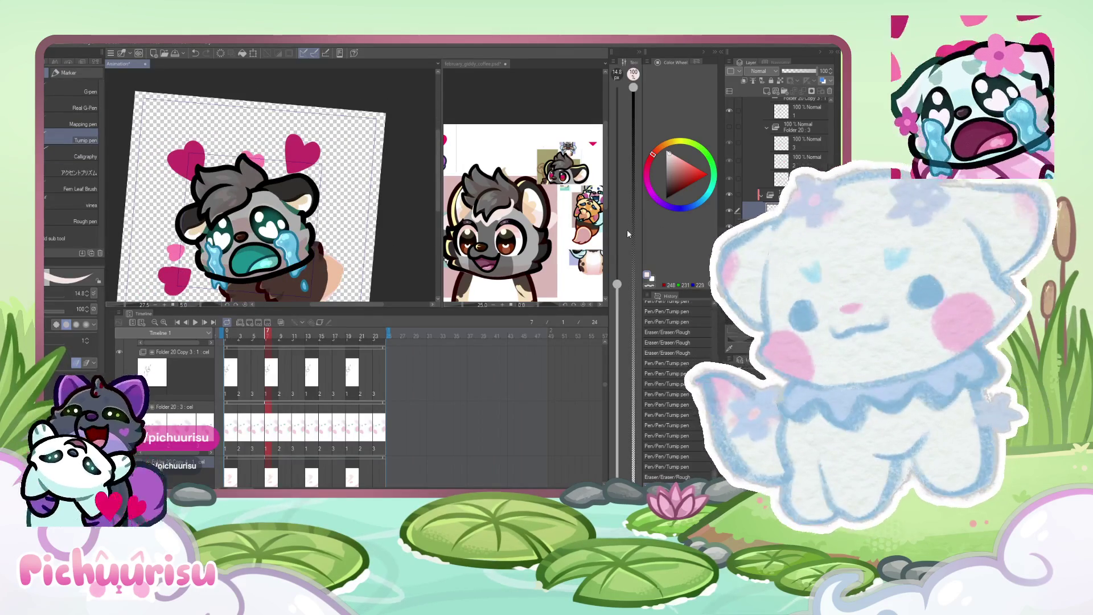
pyautogui.scroll(3, 253, 209)
pyautogui.moveTo(55, 298); pyautogui.dragTo(91, 298)
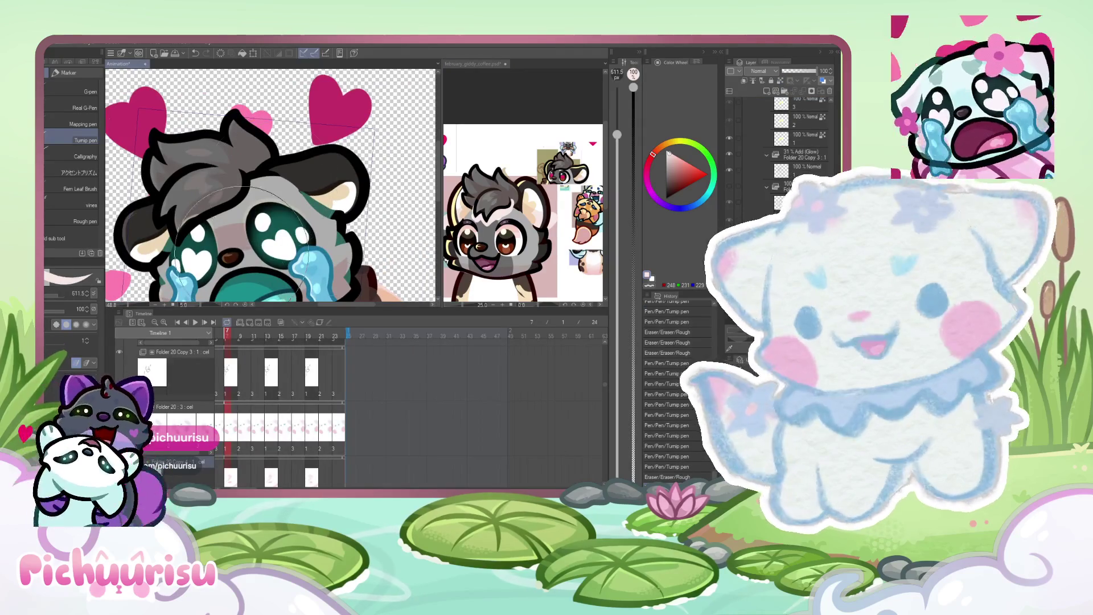
pyautogui.scroll(1, 114, 239)
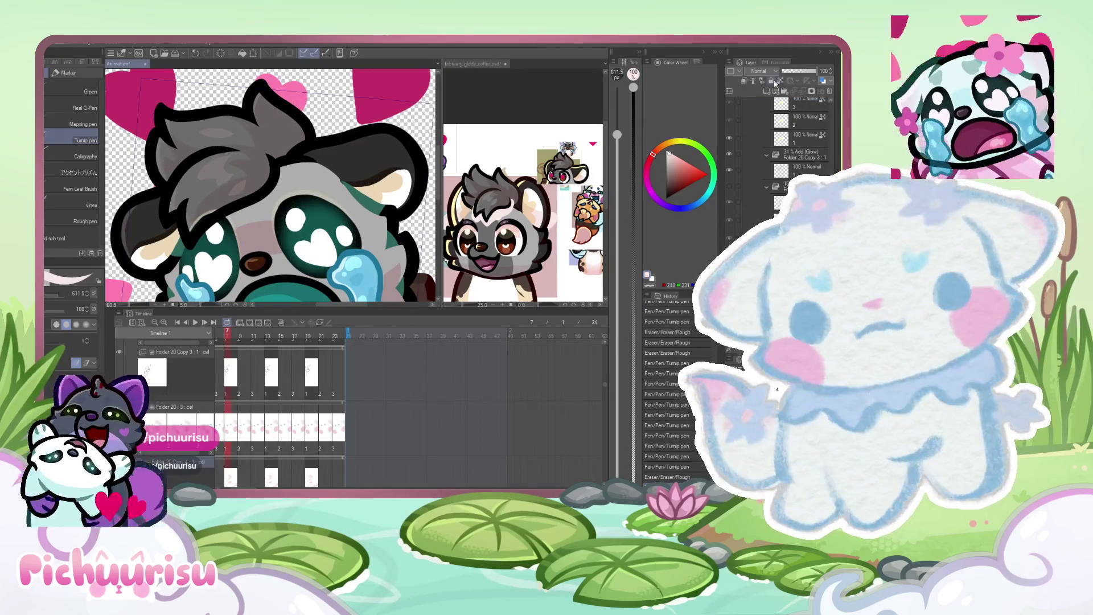
pyautogui.scroll(-2, 270, 188)
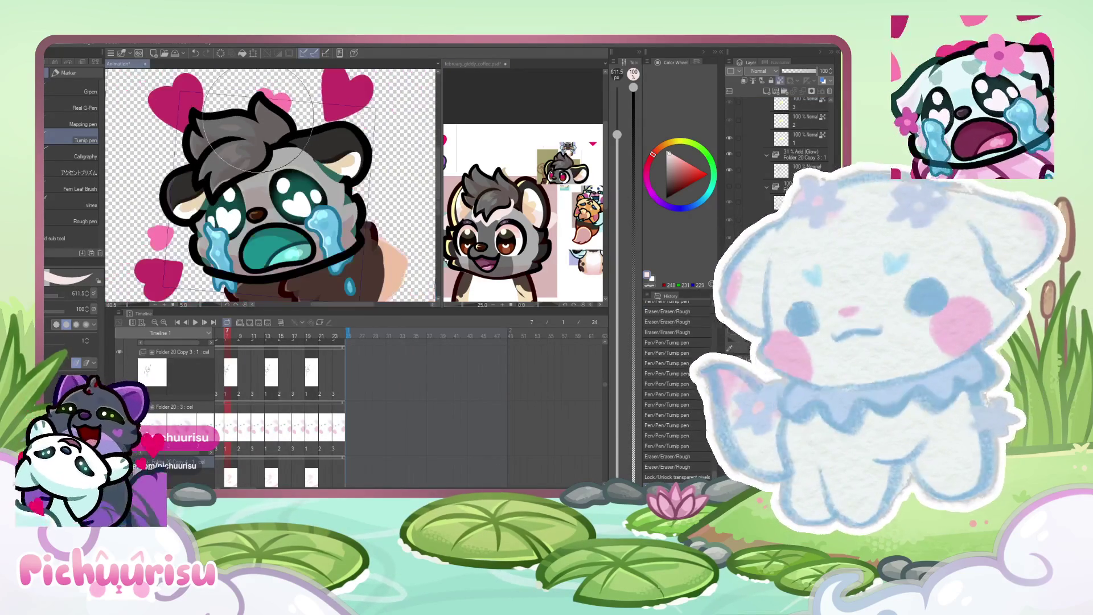
# Lock the layer's transparent pixels, sample pale pink from the reference character, and begin painting the character.
pyautogui.click(535, 237)
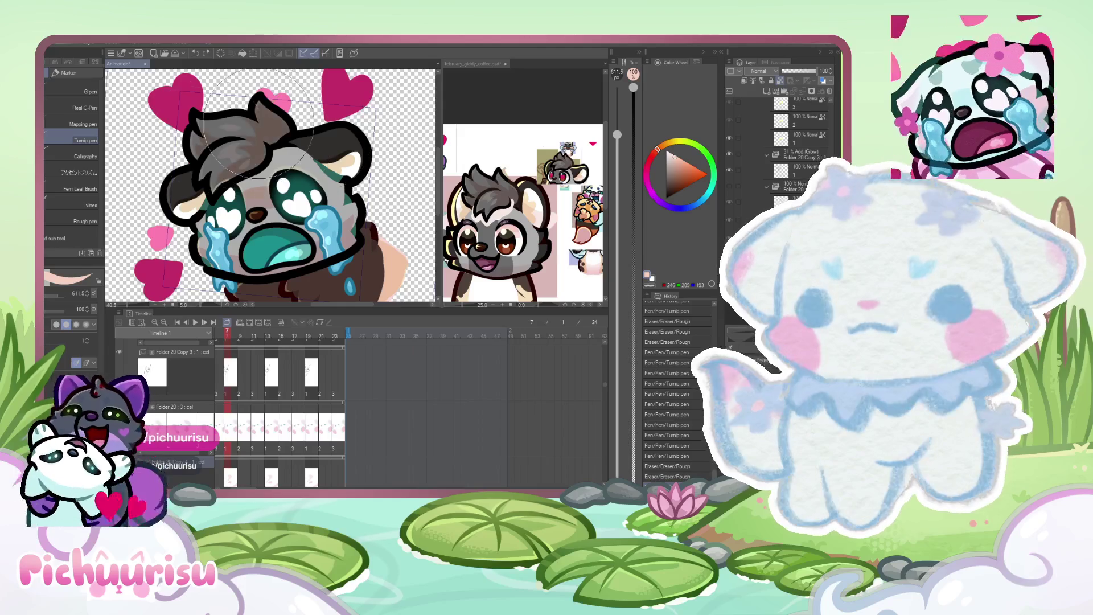
pyautogui.hotkey('ctrl', 'shift', 'l')
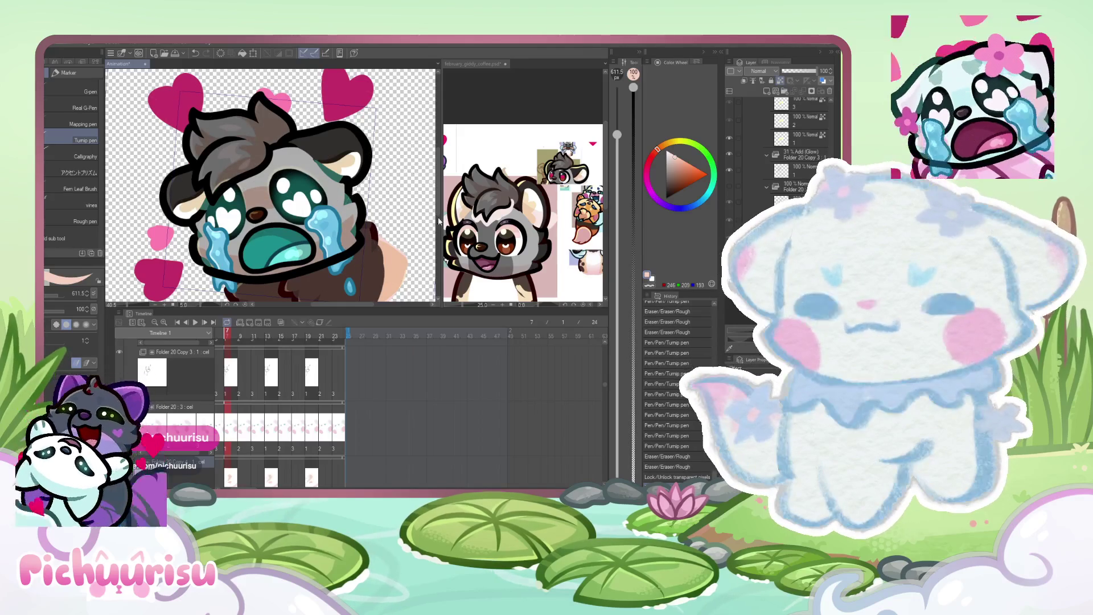
pyautogui.click(493, 246)
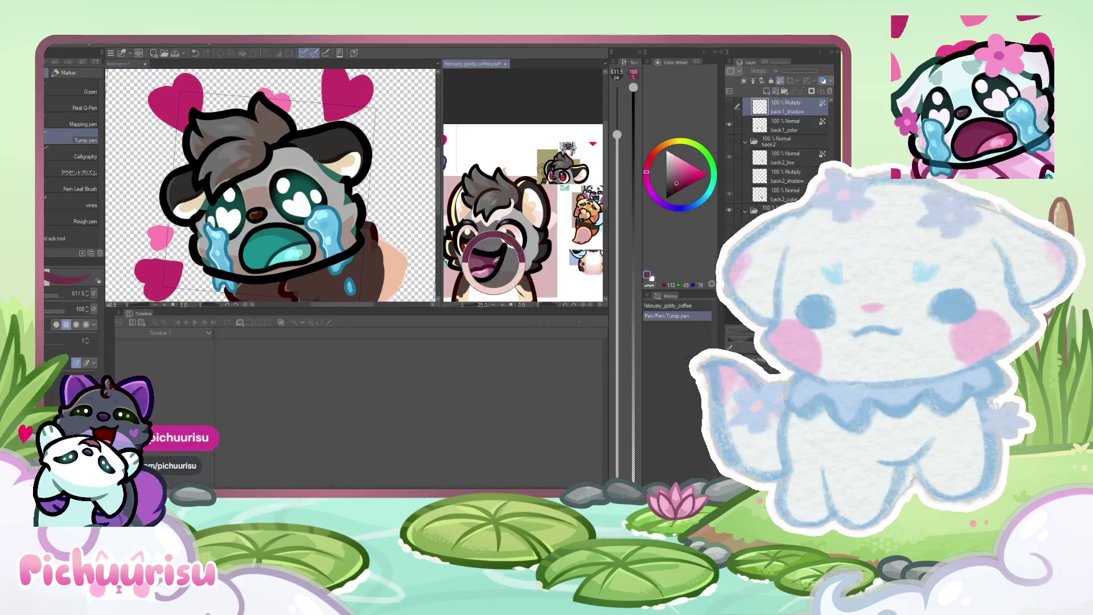
pyautogui.keyDown('alt'); pyautogui.click(501, 219); pyautogui.keyUp('alt')
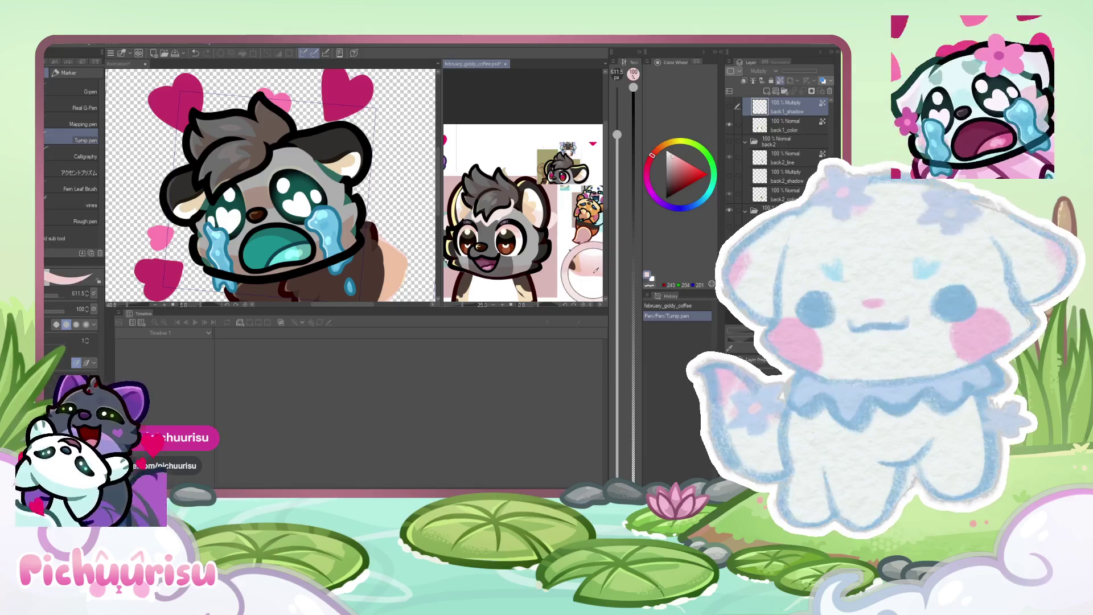
pyautogui.click(336, 165)
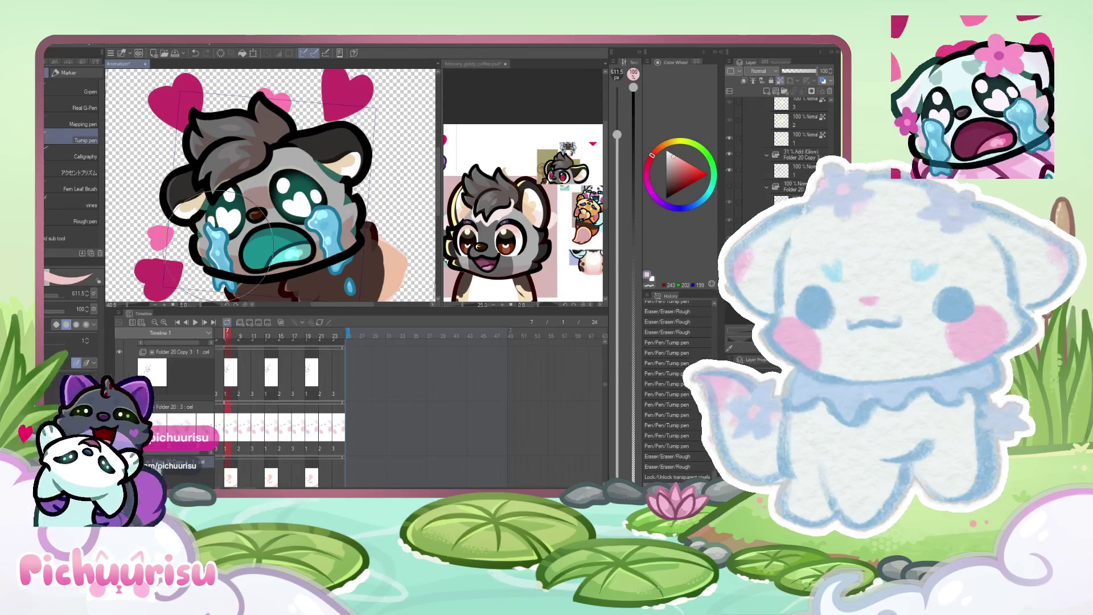
pyautogui.moveTo(336, 165); pyautogui.dragTo(342, 136)
# Repaint the character's body with the sampled pink on animation frames 7, 9 and 11.
pyautogui.scroll(-2, 342, 137)
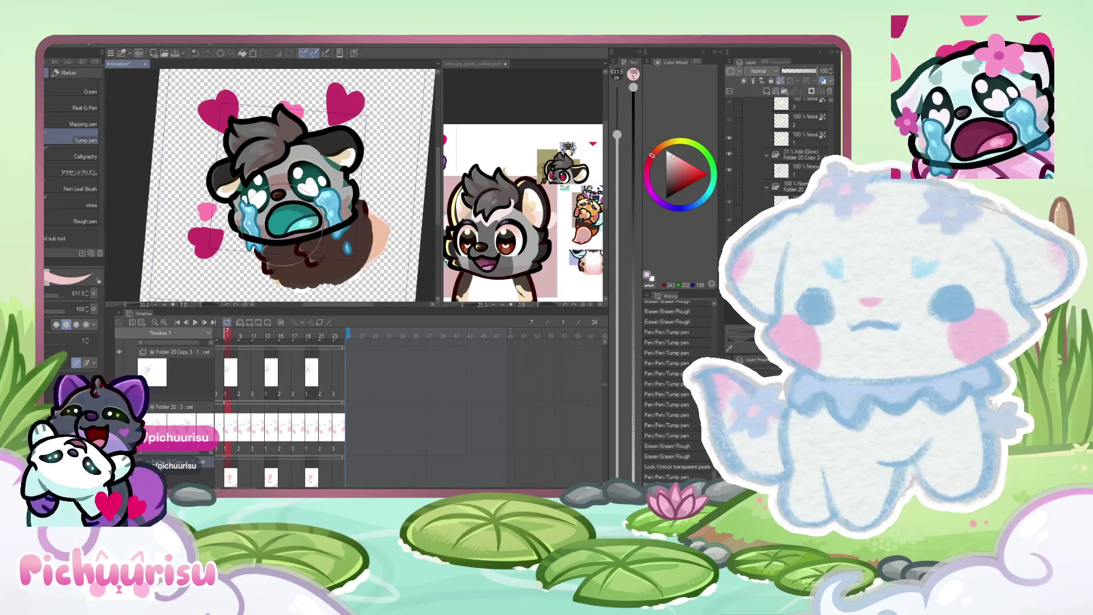
pyautogui.scroll(-1, 287, 113)
pyautogui.scroll(2, 293, 137)
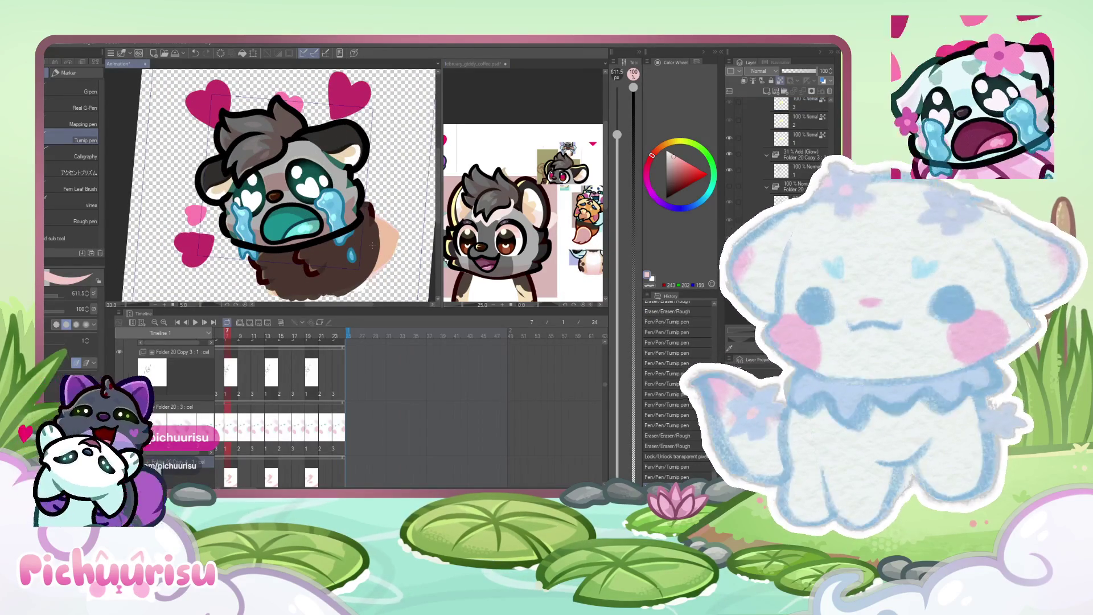
pyautogui.scroll(-3, 797, 142)
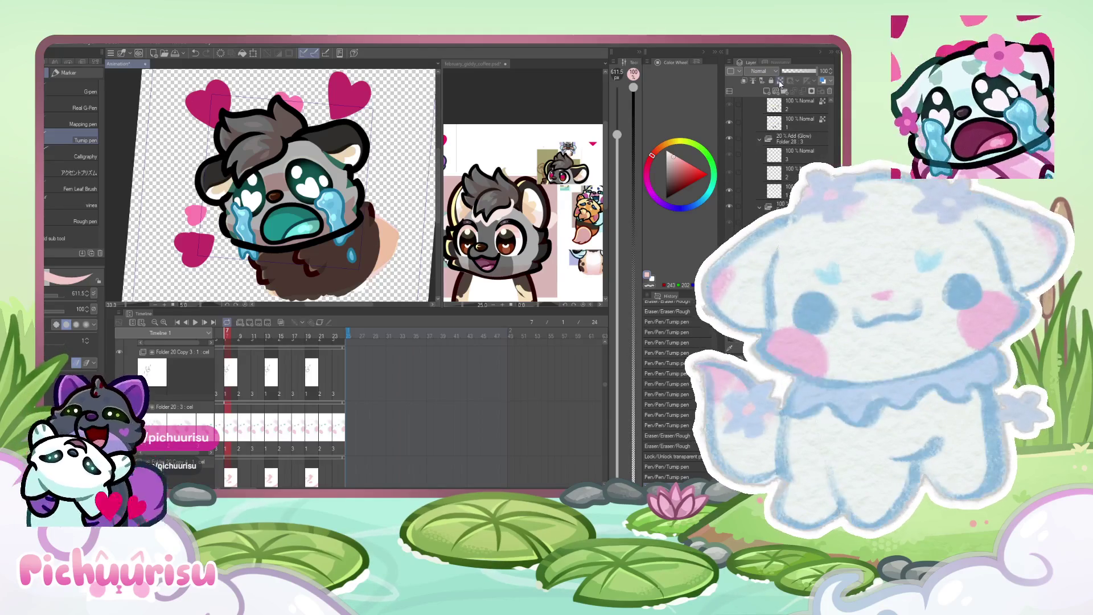
pyautogui.moveTo(370, 171); pyautogui.dragTo(387, 239)
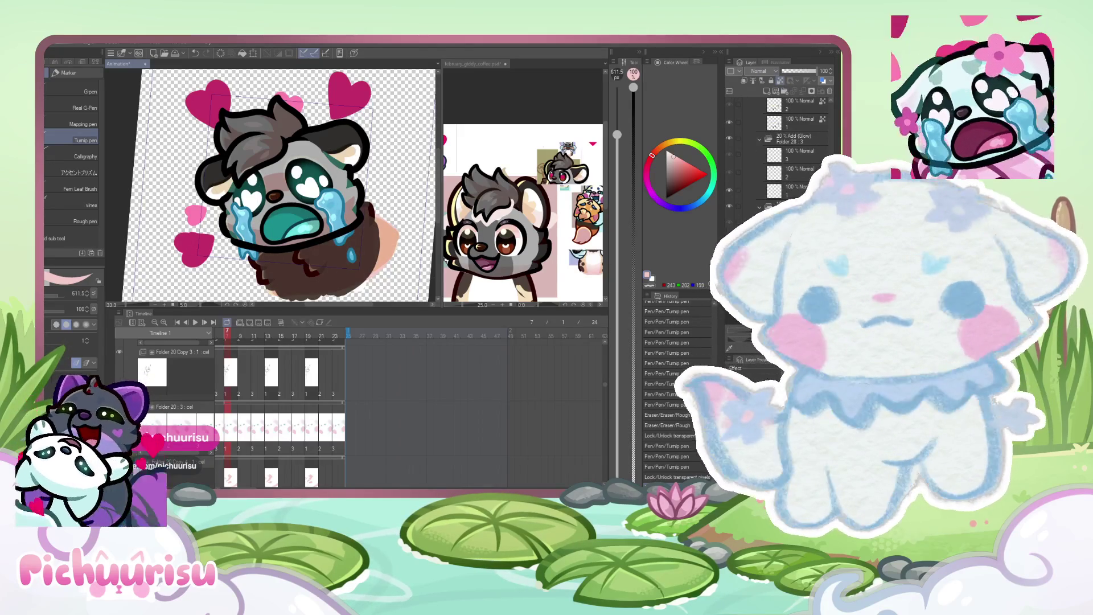
pyautogui.press('Return')
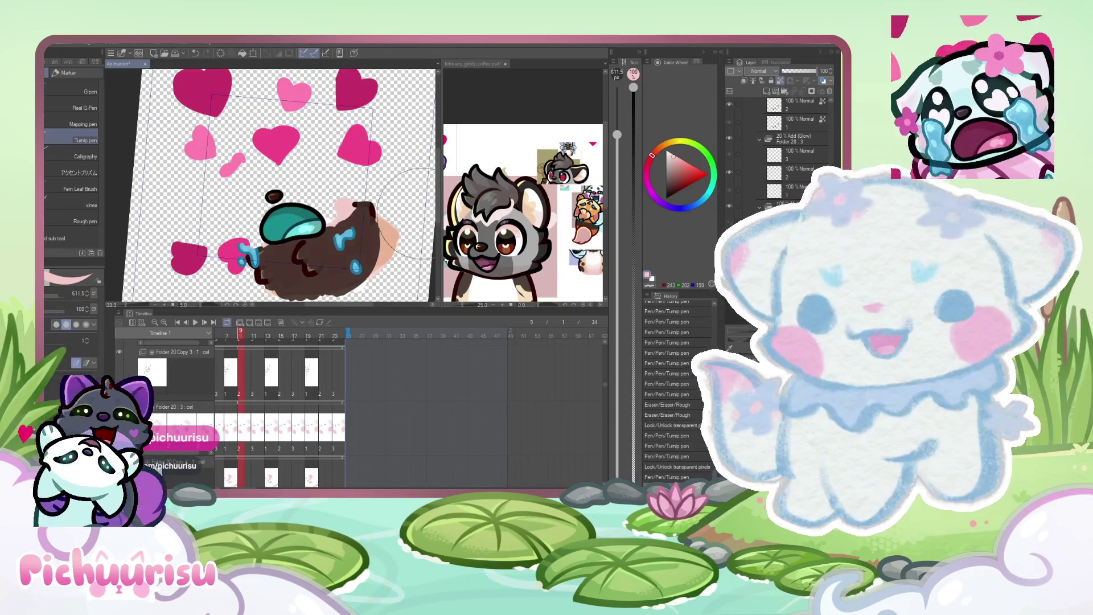
pyautogui.moveTo(268, 267); pyautogui.dragTo(353, 273)
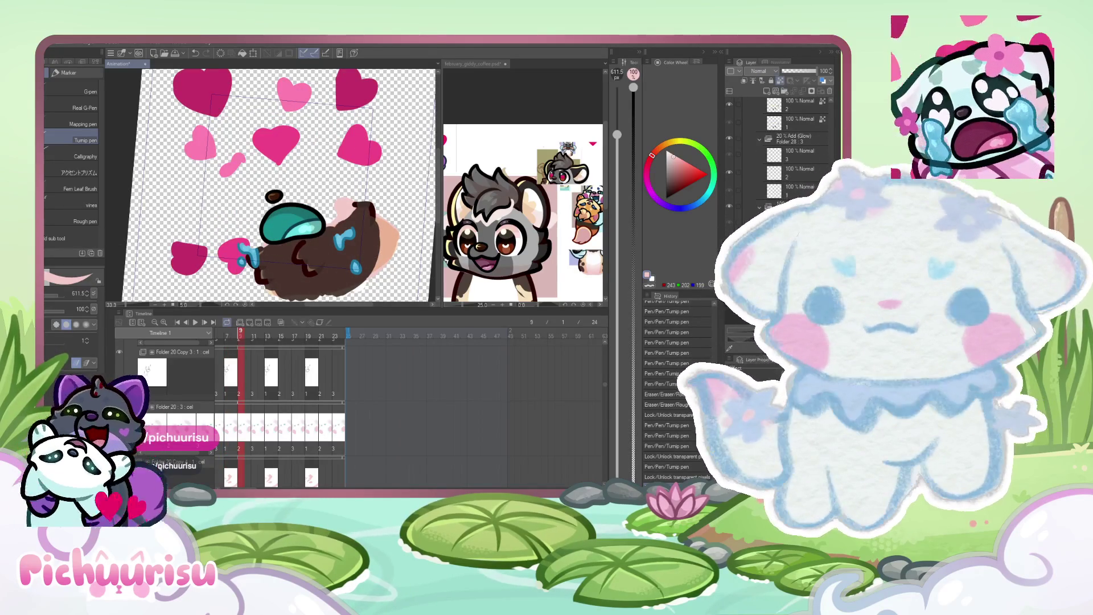
pyautogui.press('Right')
pyautogui.moveTo(353, 222); pyautogui.dragTo(393, 228)
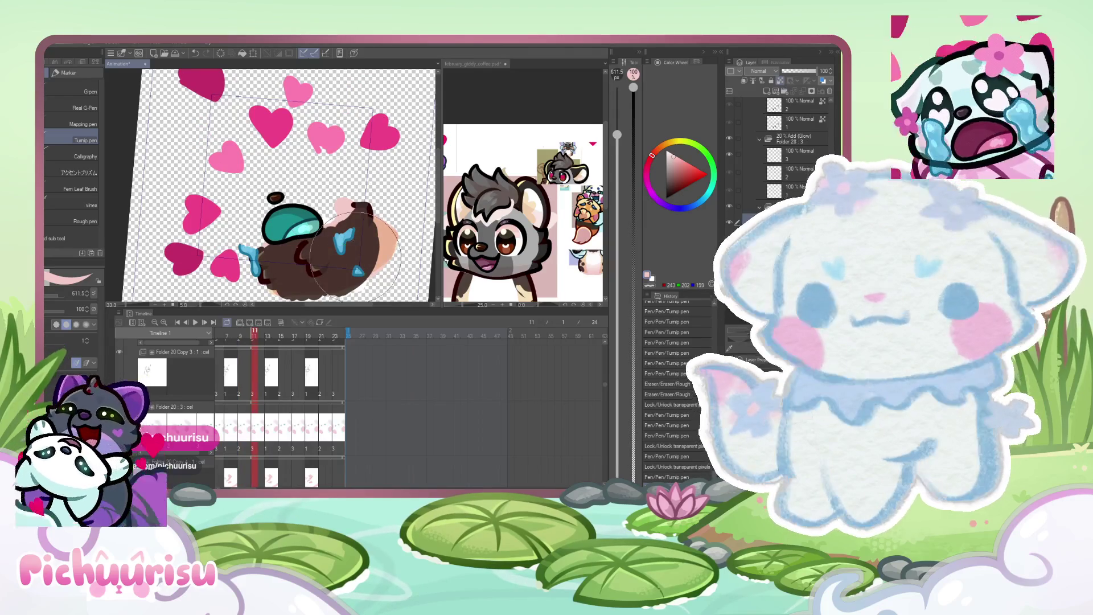